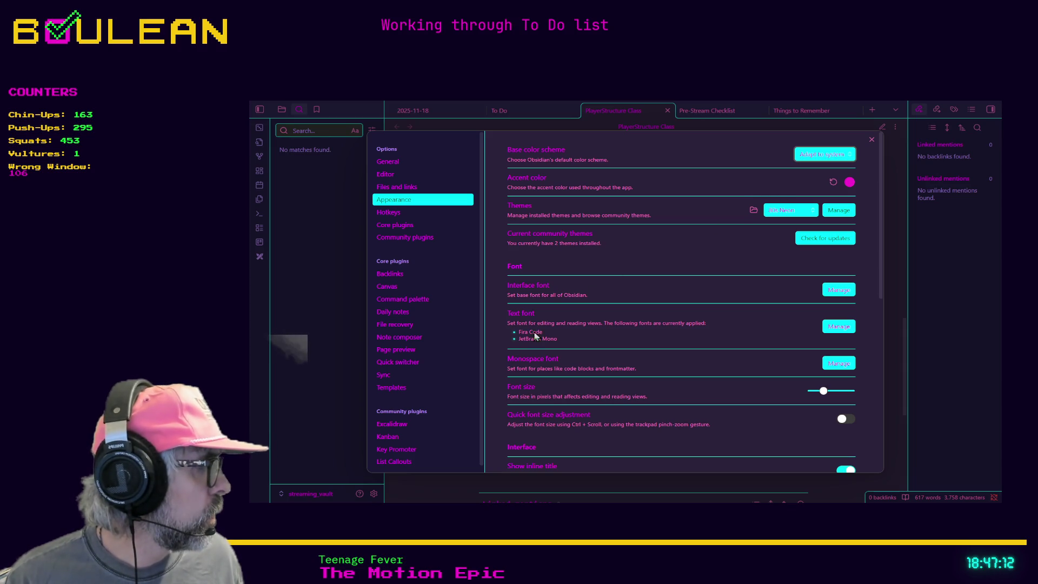
Close the Obsidian settings dialog to return to the PlayerStructure Class note, then switch to the browser.
left_click(871, 141)
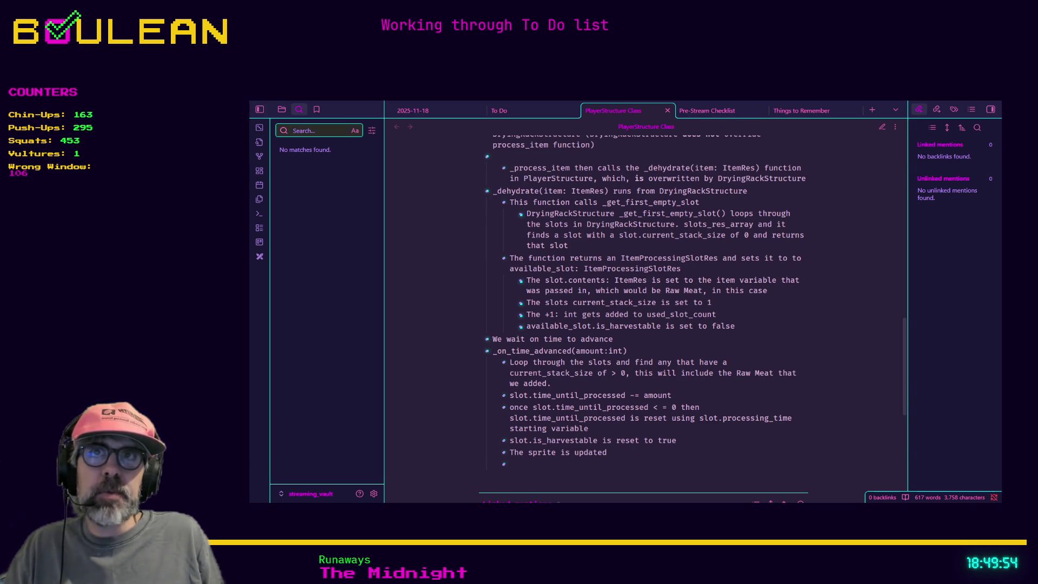
key("alt+Tab")
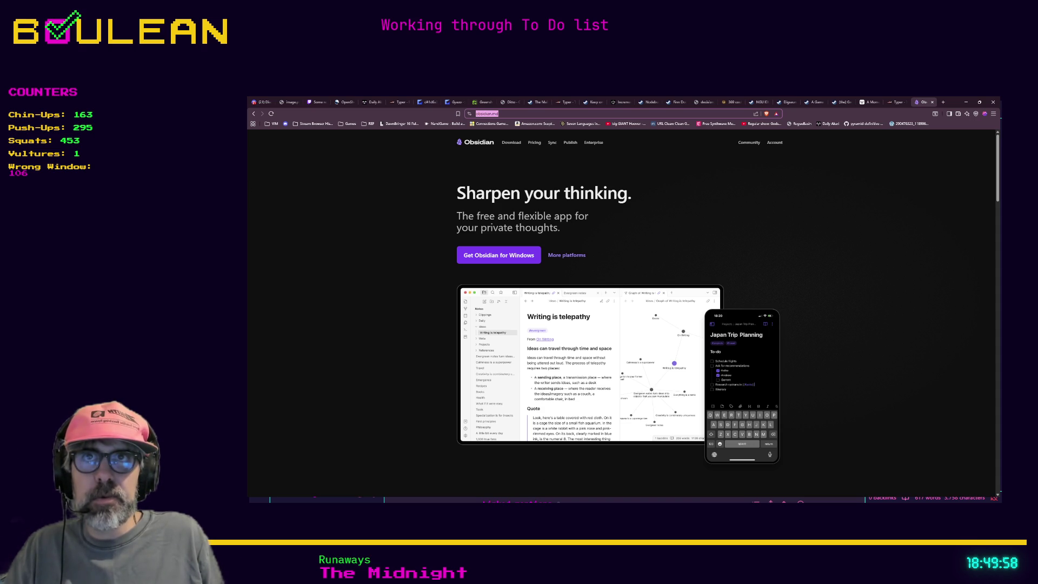
Open Wikipedia's 'Buffalo buffalo Buffalo buffalo buffalo buffalo Buffalo buffalo' article in a new Brave tab.
key("Escape")
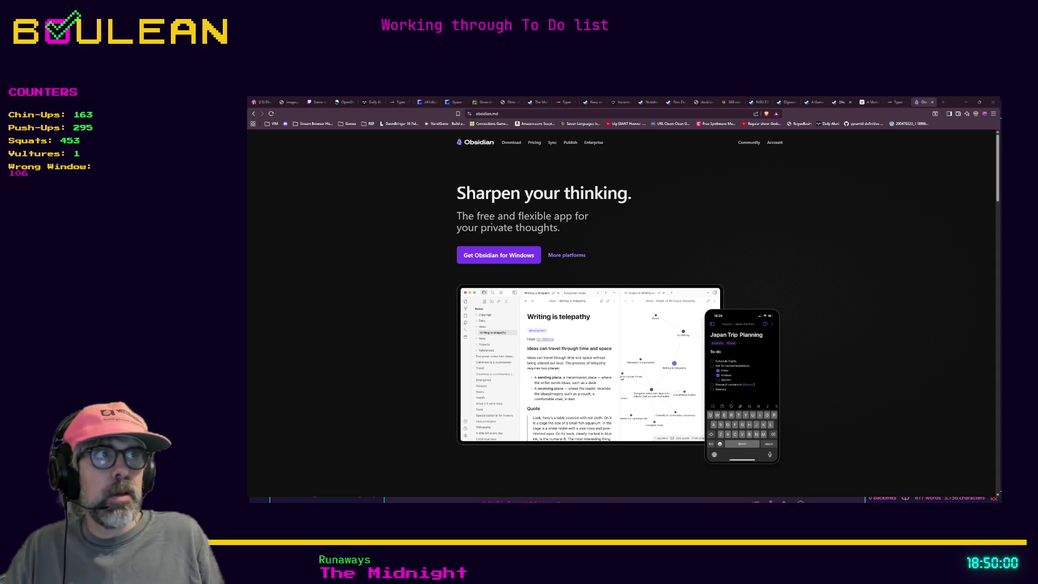
left_click(943, 102)
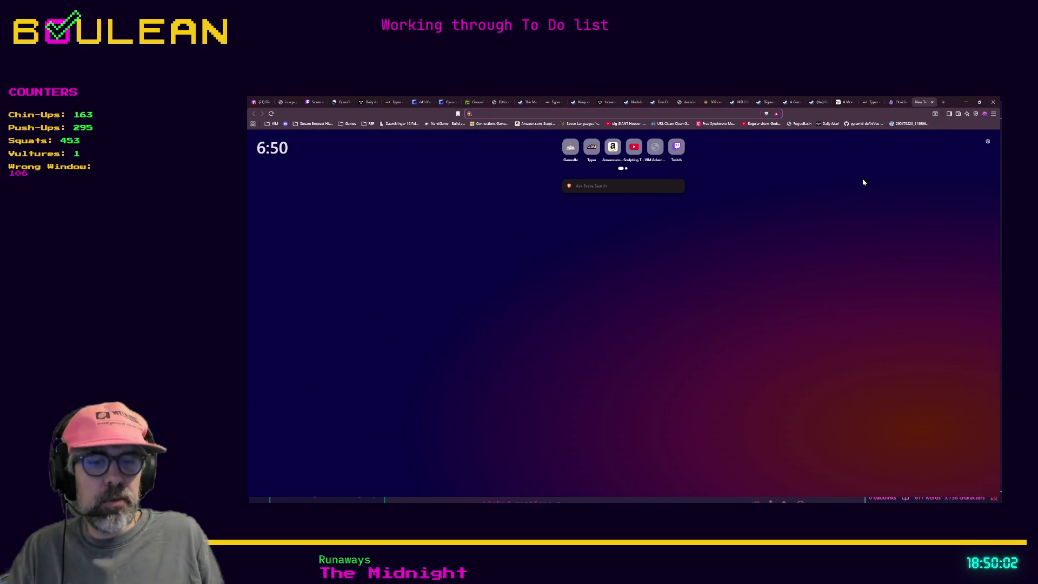
key("ctrl+v")
key("Return")
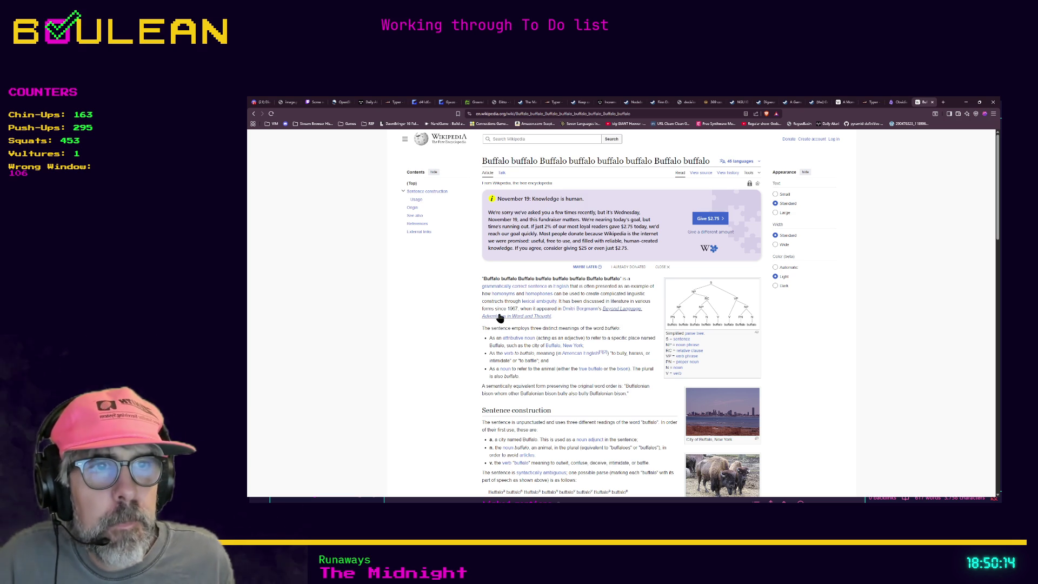
scroll(500, 318, "down", 1)
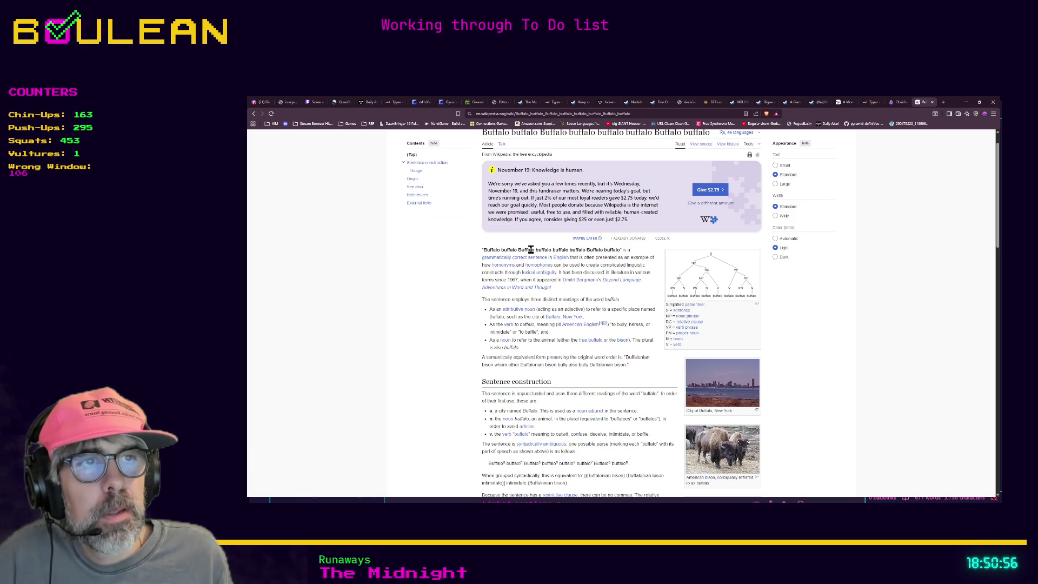
scroll(469, 317, "down", 1)
scroll(472, 319, "down", 1)
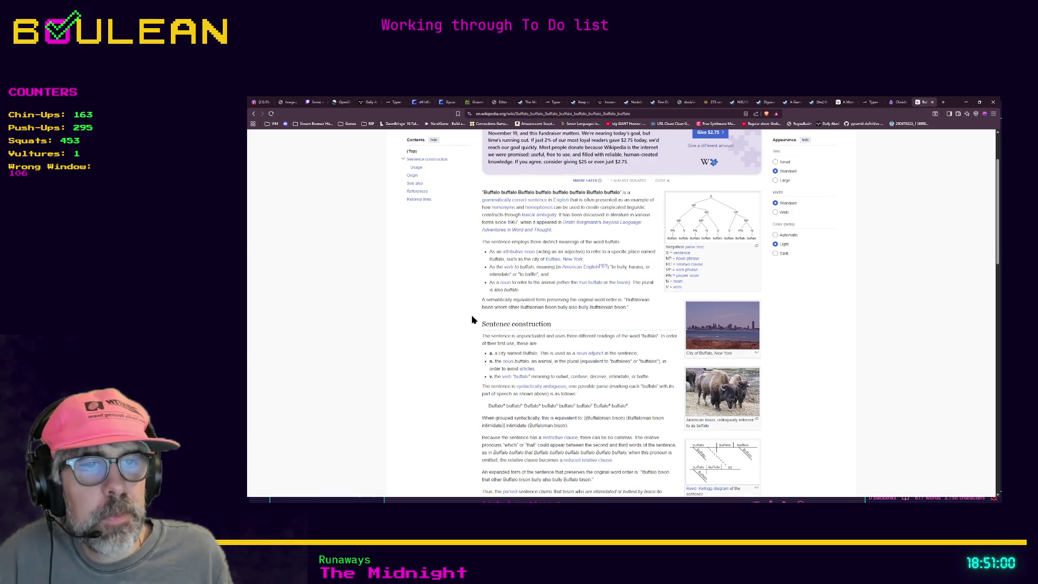
scroll(472, 320, "down", 1)
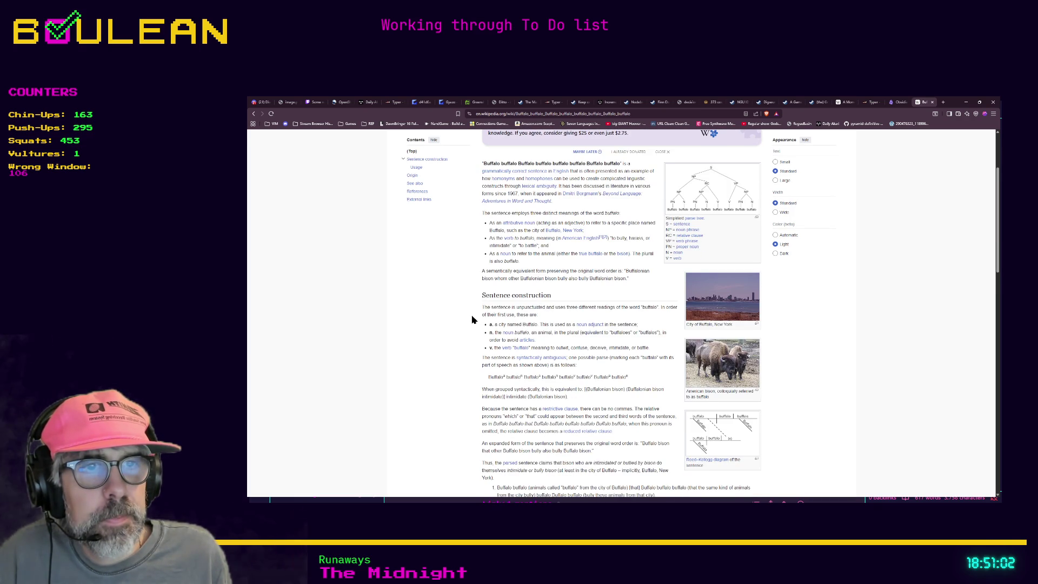
scroll(472, 320, "down", 4)
scroll(472, 319, "down", 1)
scroll(479, 318, "down", 1)
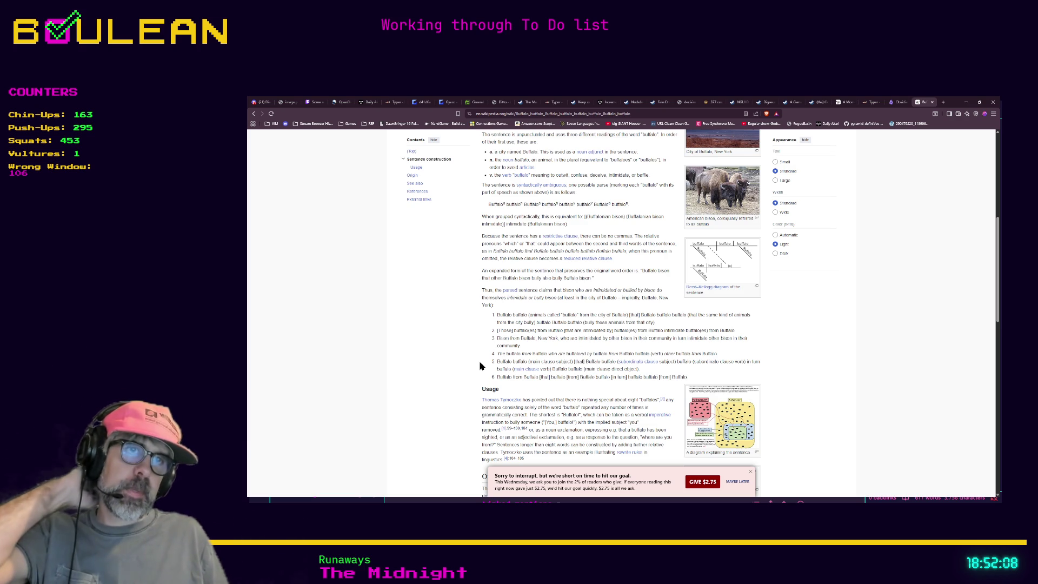
scroll(480, 366, "down", 1)
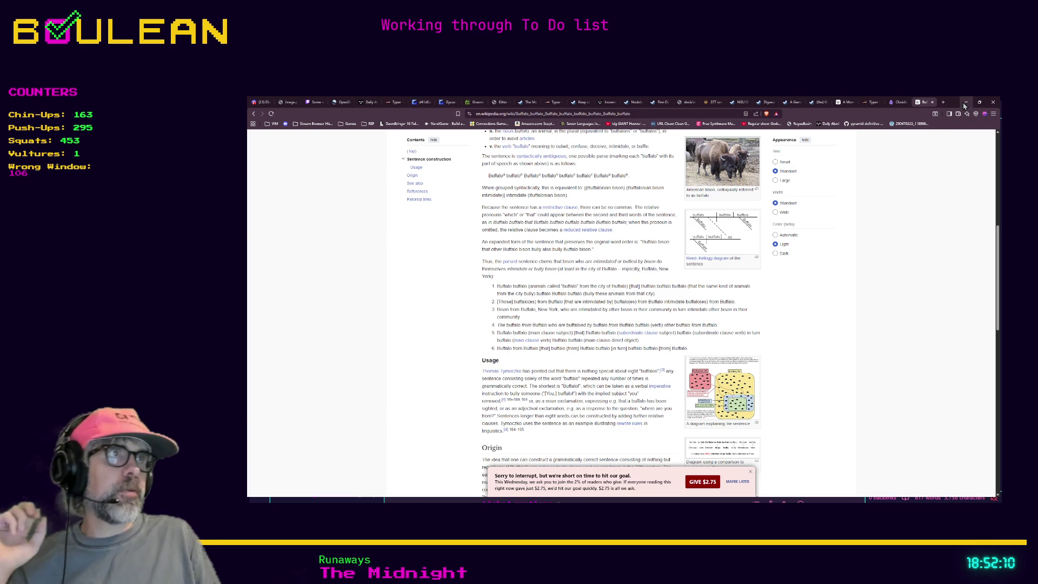
Minimize Brave so the Obsidian PlayerStructure Class note is visible again.
left_click(965, 102)
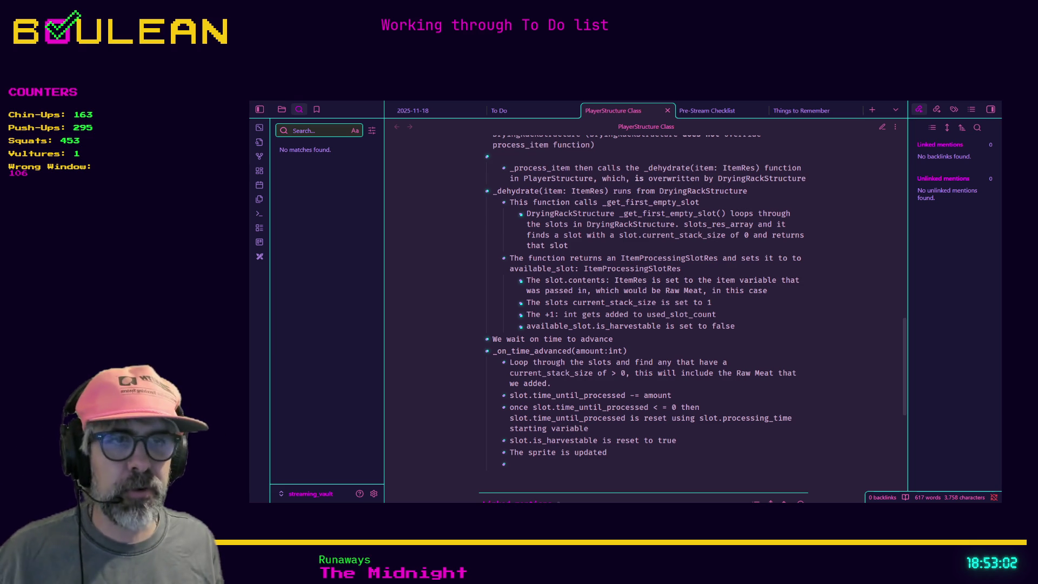
In Godot, replace 'return' on line 29 of get_first_empty_slot with an unfinished 'for' loop.
key("alt+Tab")
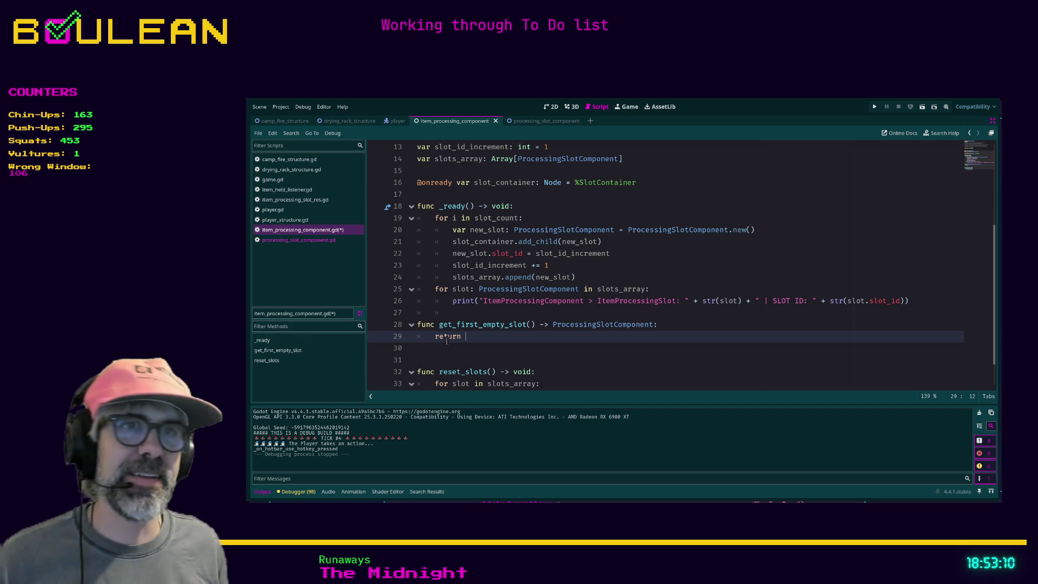
double_click(454, 336)
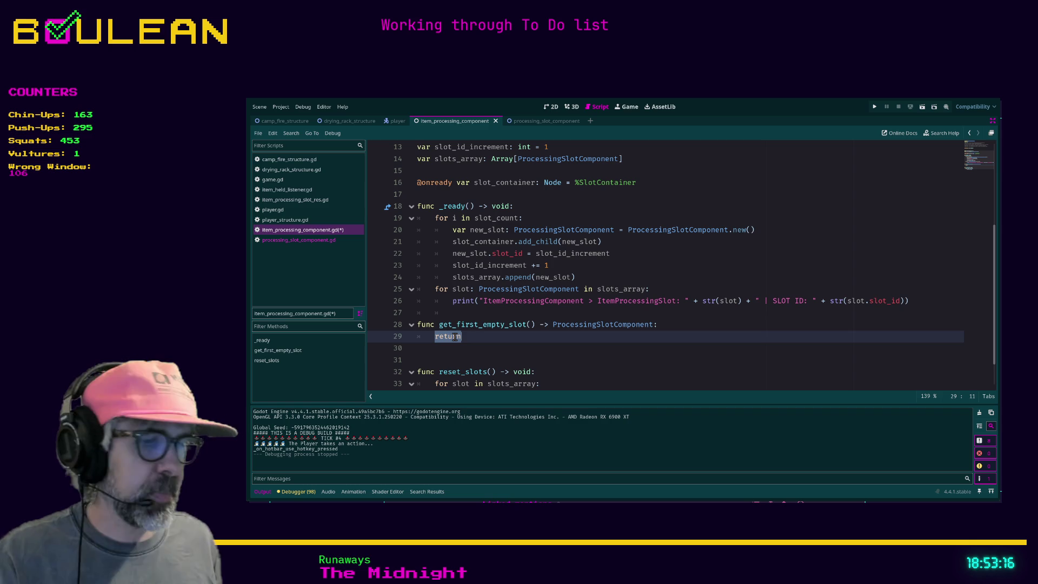
left_click(469, 335)
double_click(440, 336)
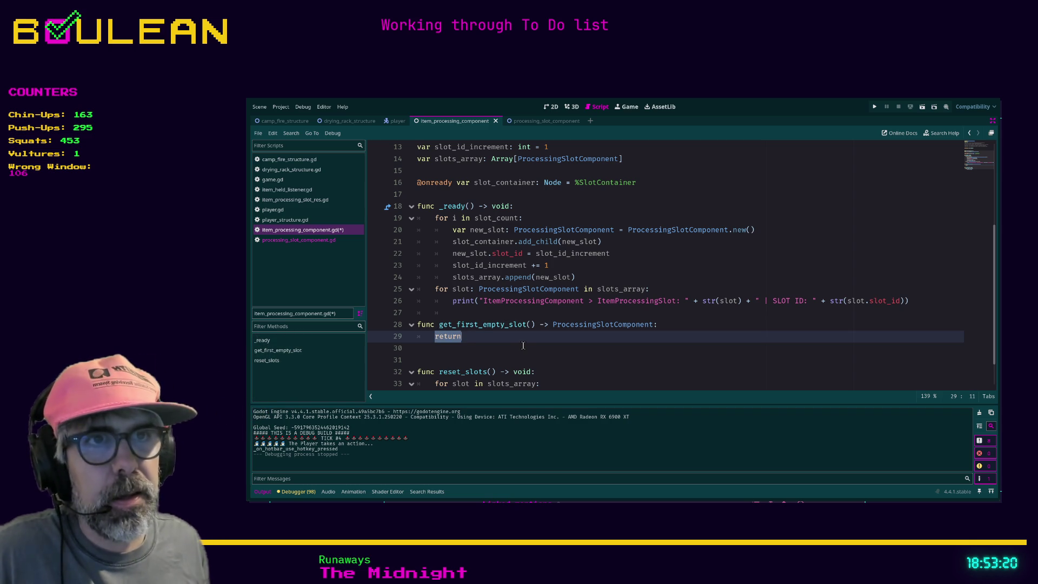
type("for sl")
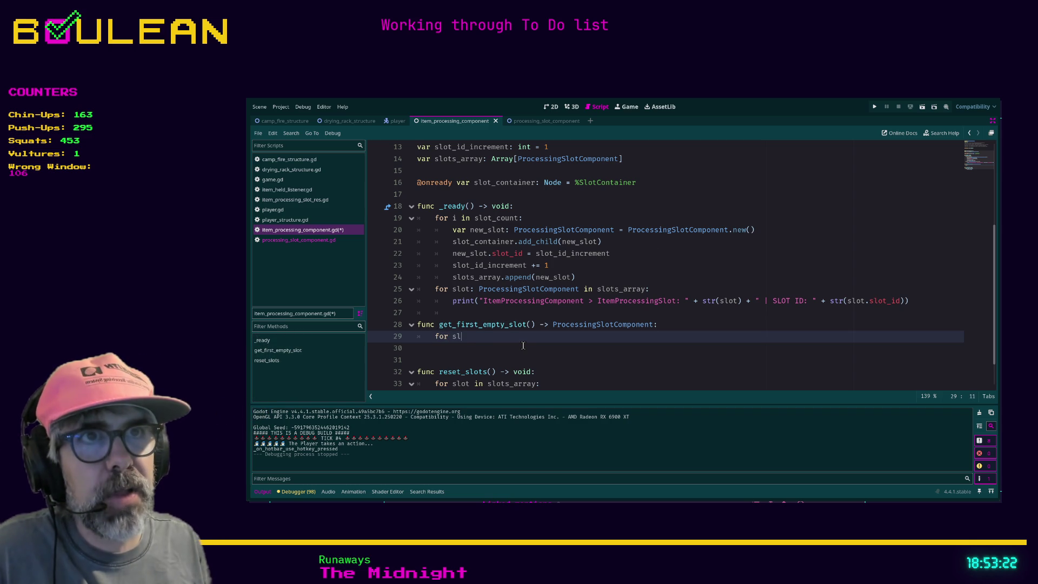
left_click(522, 346)
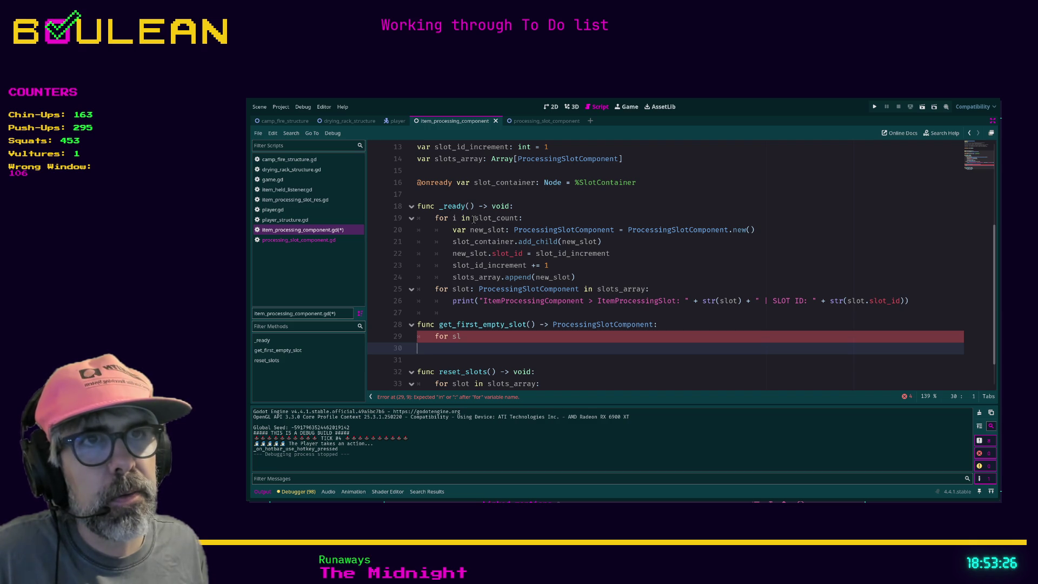
left_click(532, 208)
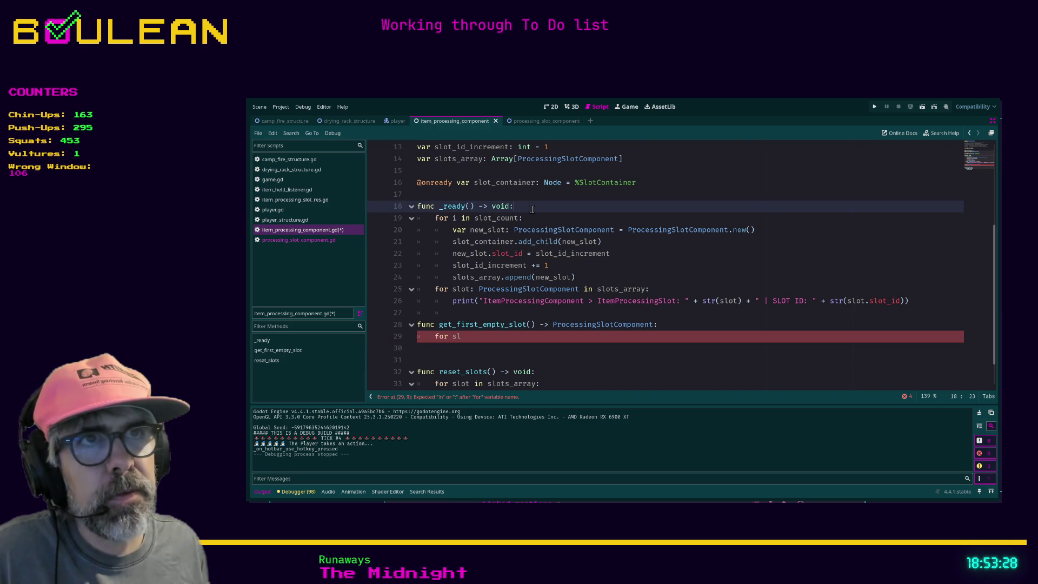
Add the comment '# Create [slot_count] number of slots' at the top of _ready.
key("Return")
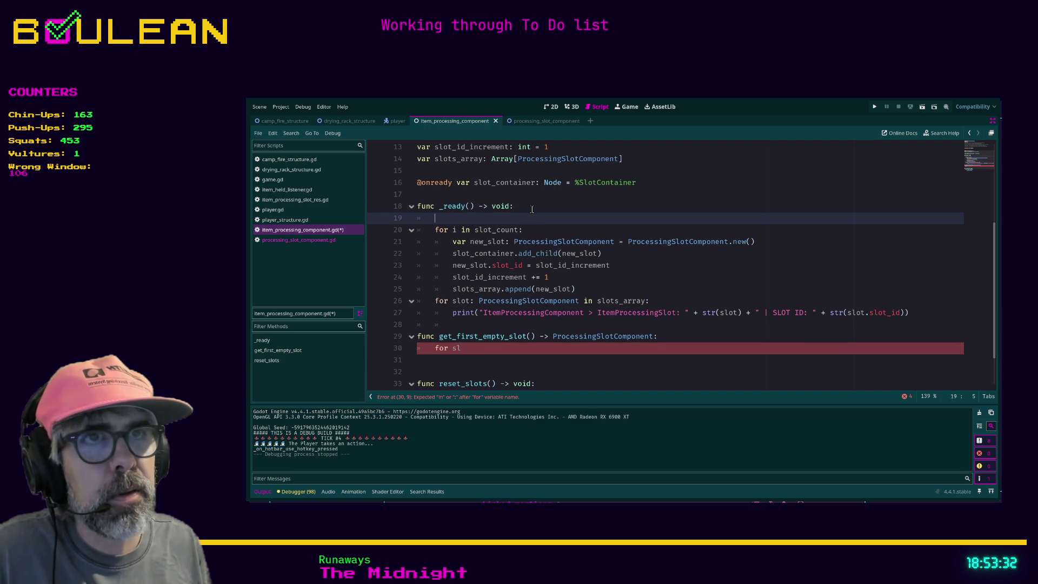
type("# Create slots")
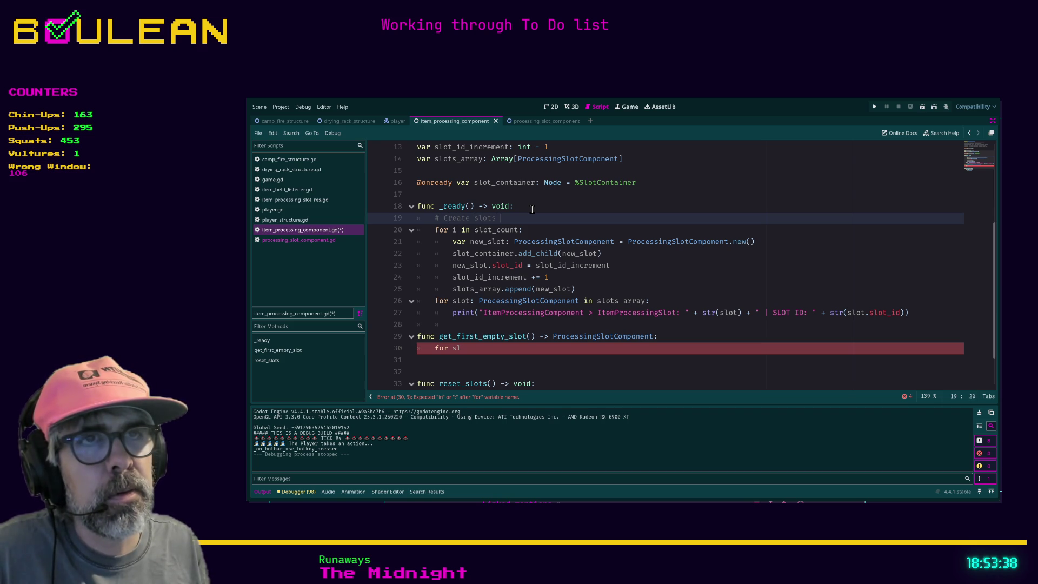
key("BackSpace")
key("BackSpace")
type("mber of")
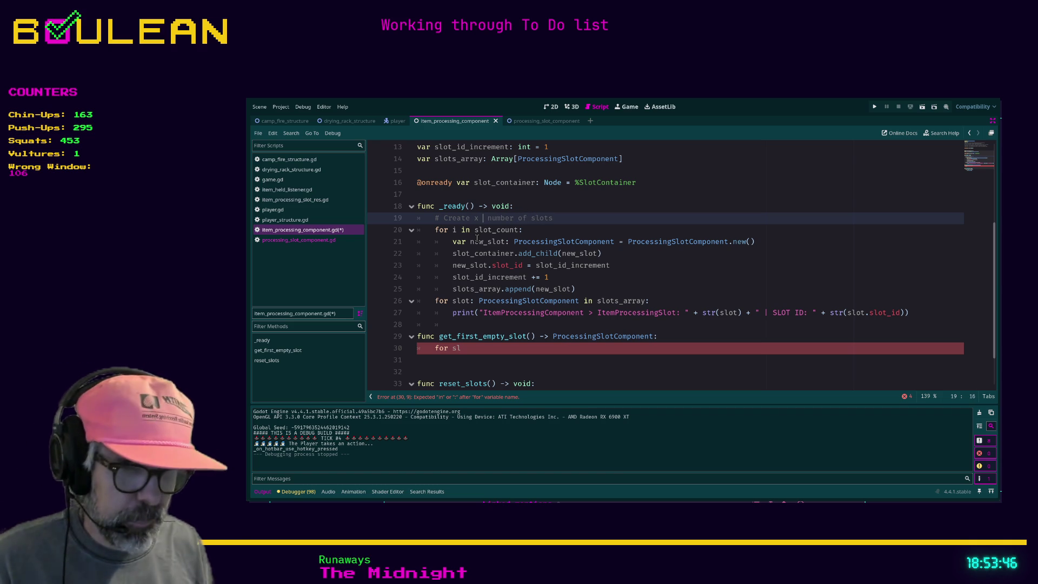
key("BackSpace")
type("[slot_co")
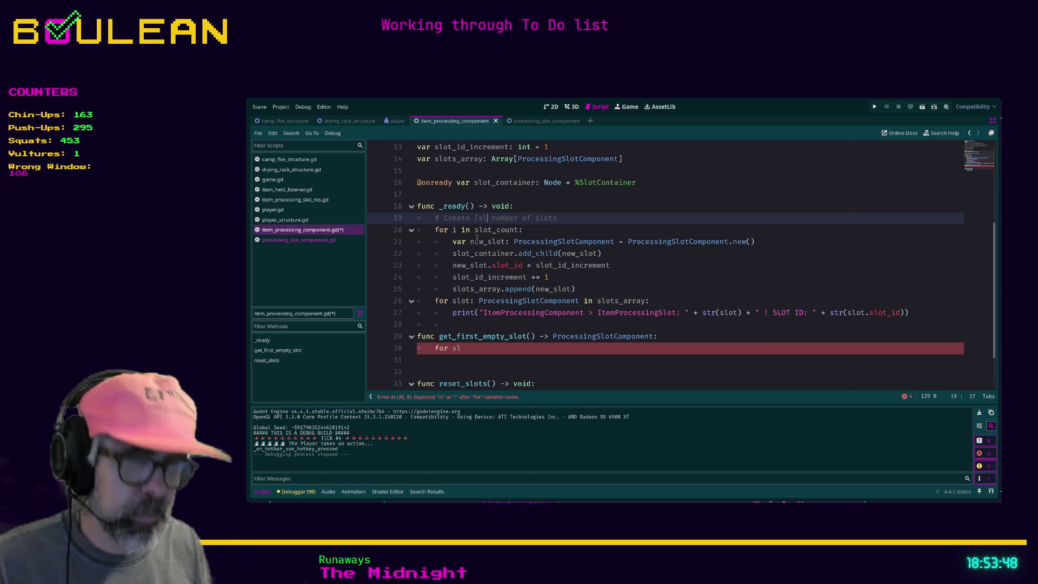
key("BackSpace")
type("]")
key("Down")
key("Down")
key("Down")
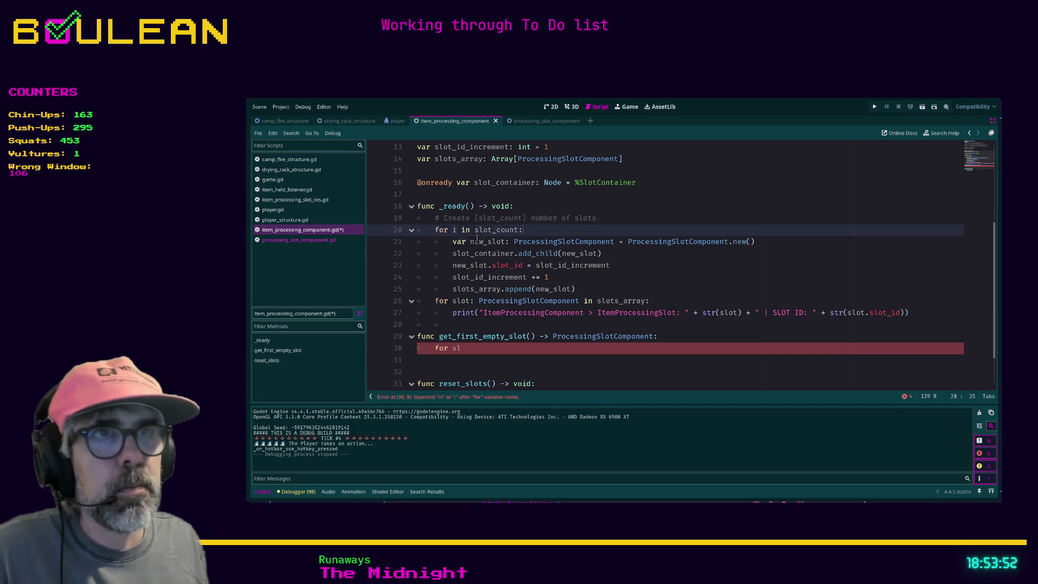
key("Down")
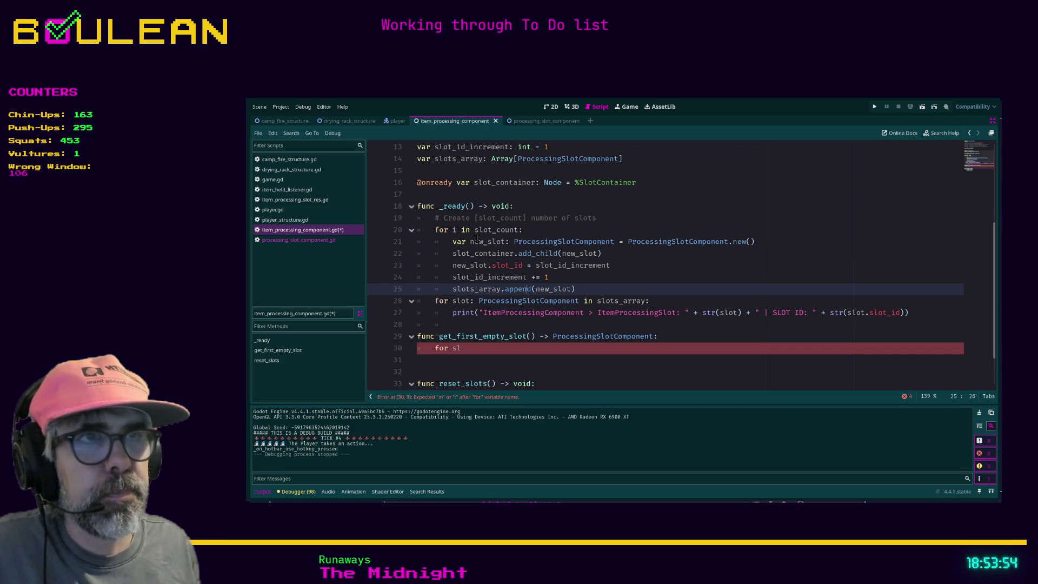
Insert '# Print statement for debugging' above the print loop and add blank lines after _ready.
left_click(626, 290)
key("Return")
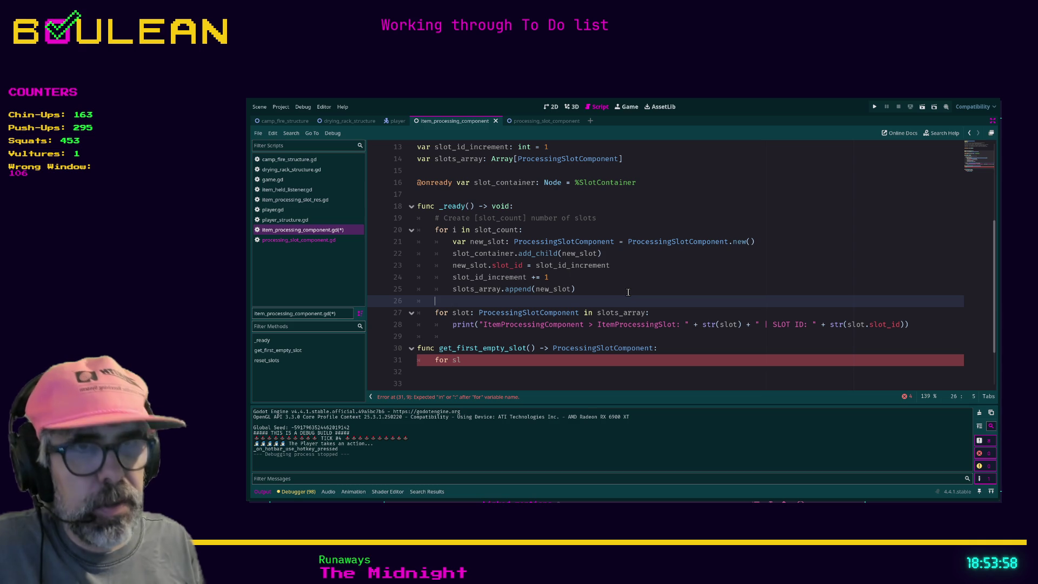
type("# prin")
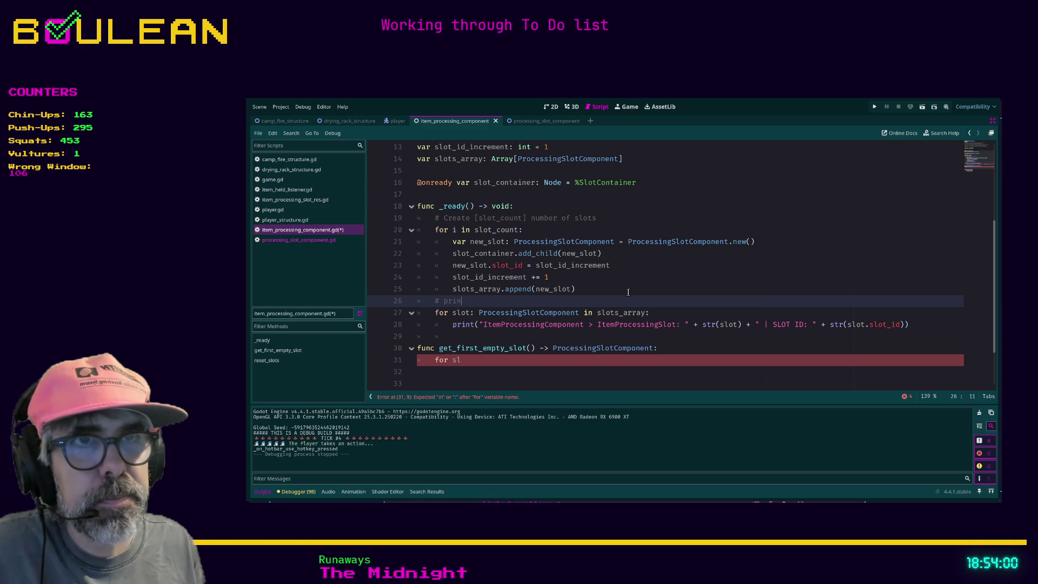
type("Print stat")
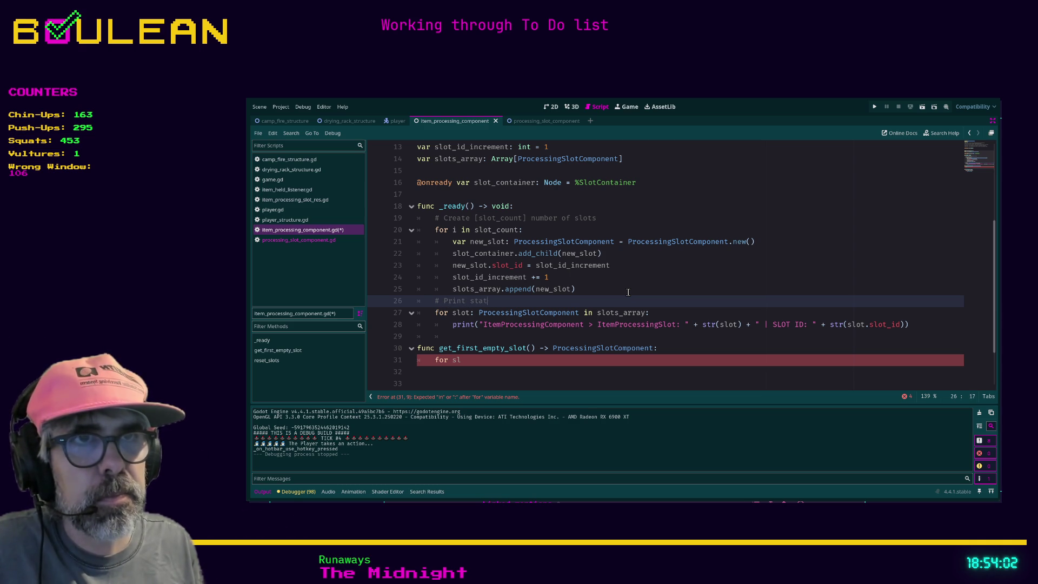
type("emenr debugging")
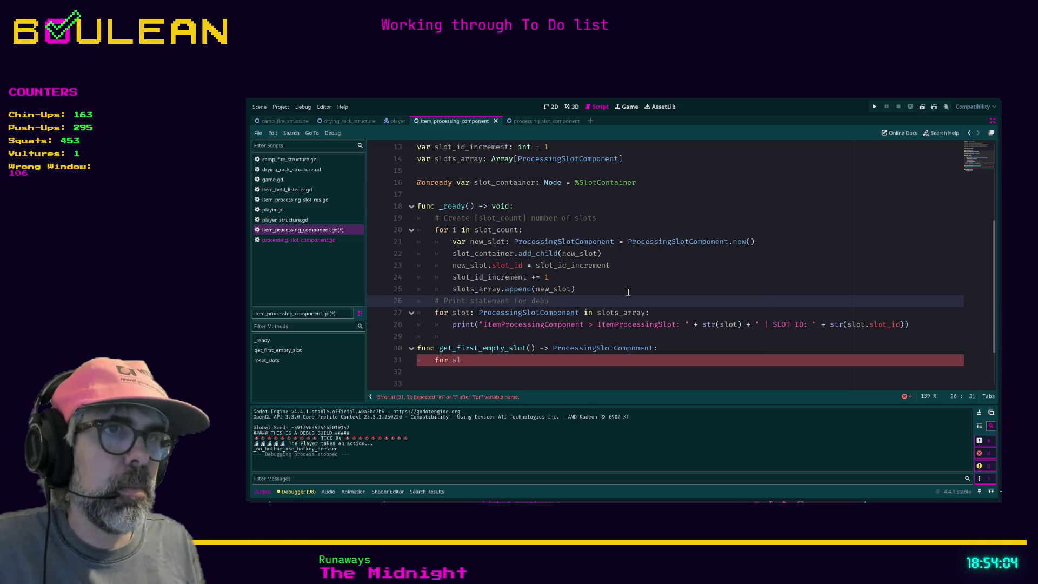
left_click(438, 339)
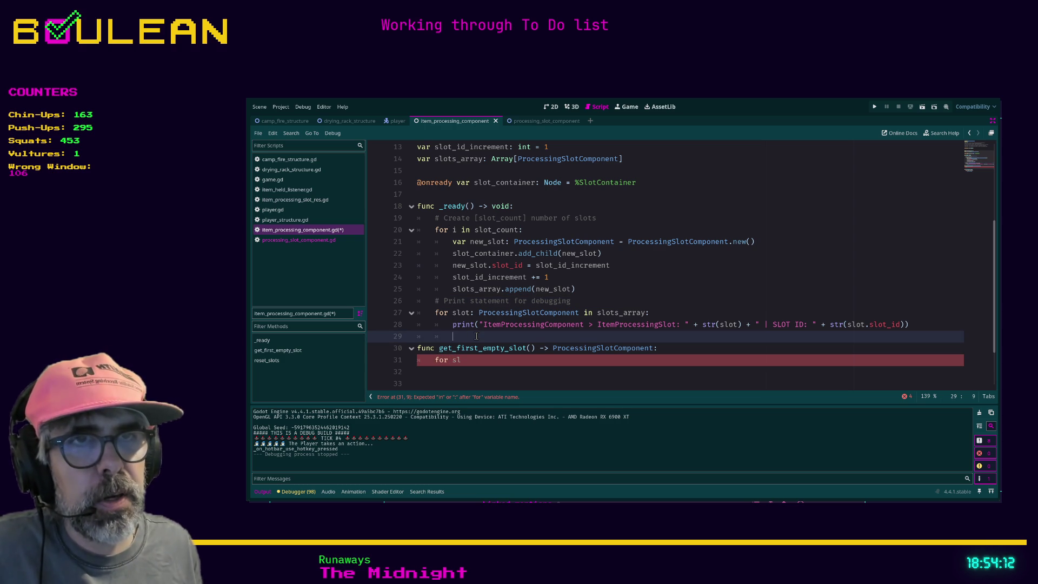
key("Return")
key("Return")
key("Return")
Add a new function 'func _create_slots() -> void:' with a placeholder pass below _ready.
key("Up")
key("Up")
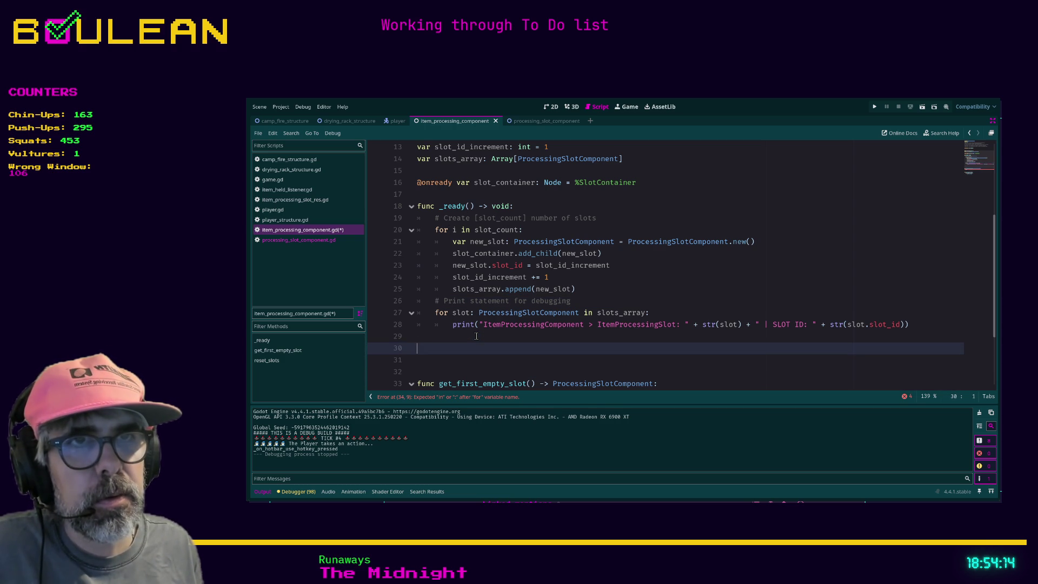
key("Down")
type("func _create")
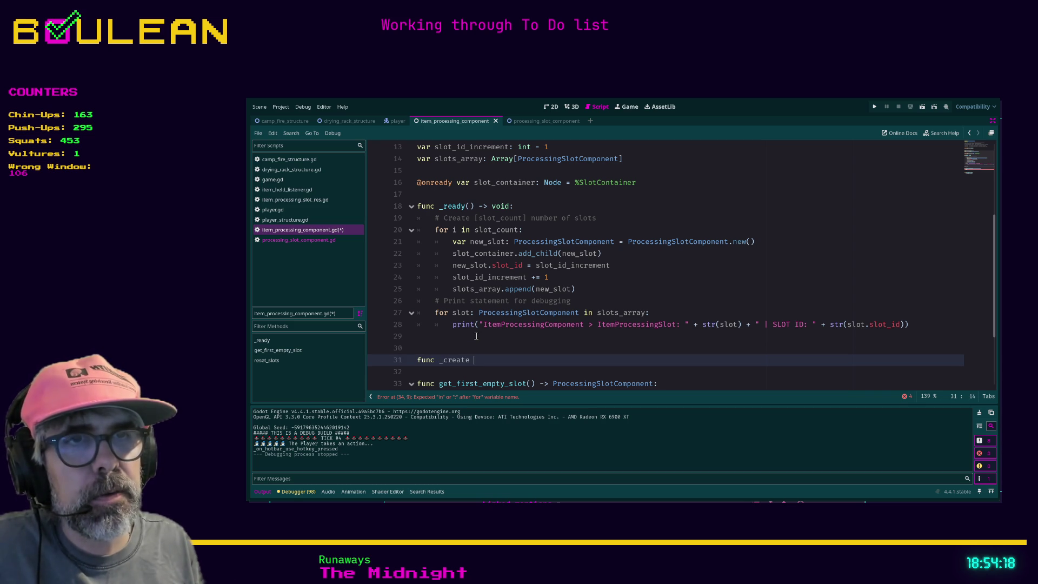
key("BackSpace")
type("_slots() -> void:")
key("Return")
type("pass")
Move the slot-creation loop out of _ready into _create_slots, replacing pass.
mouse_move(594, 289)
left_mouse_down()
mouse_move(446, 264)
mouse_move(387, 233)
left_mouse_up()
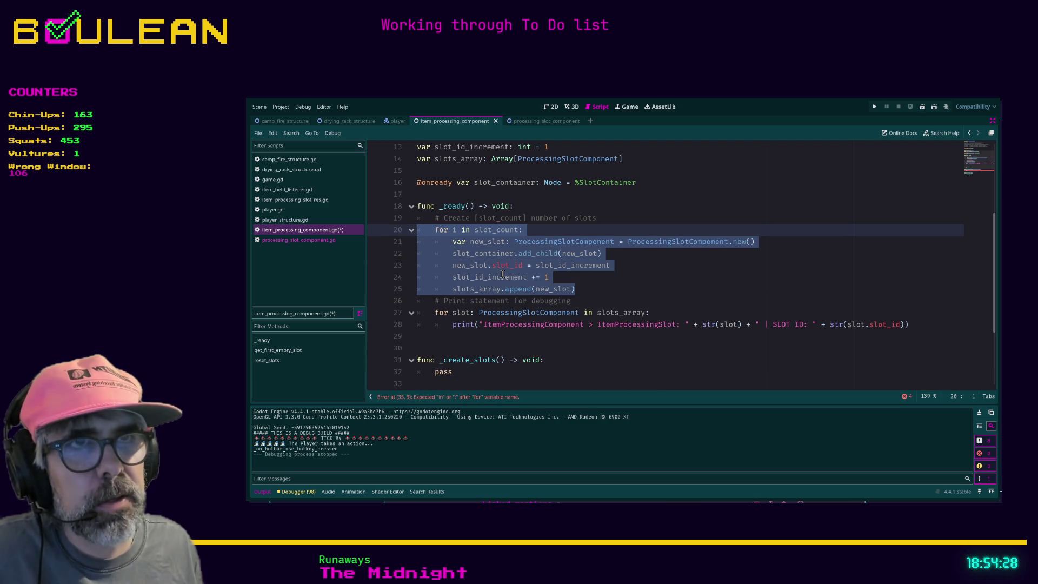
key("ctrl+x")
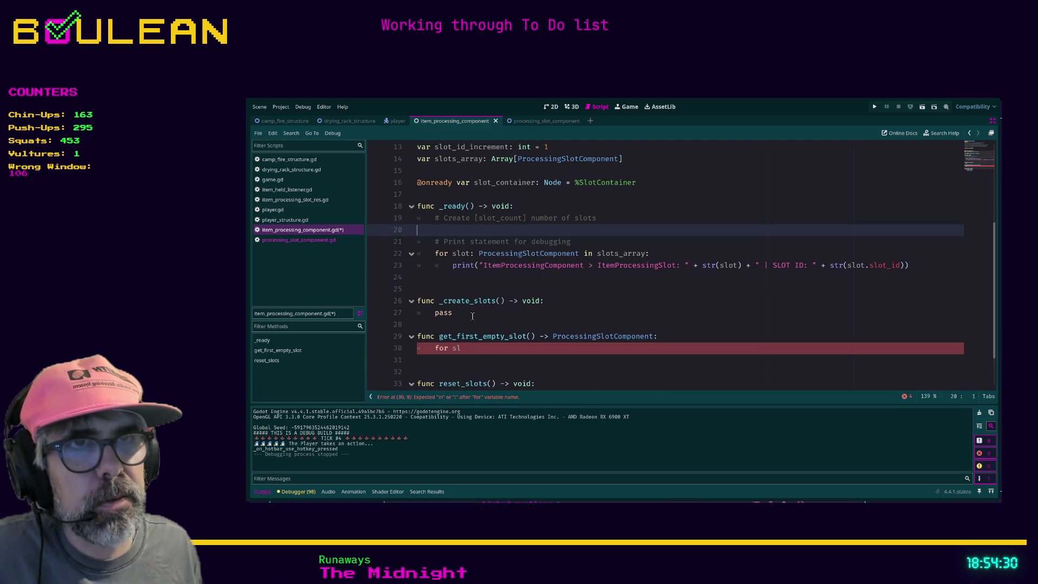
left_click_drag(472, 316, 397, 308)
key("ctrl+v")
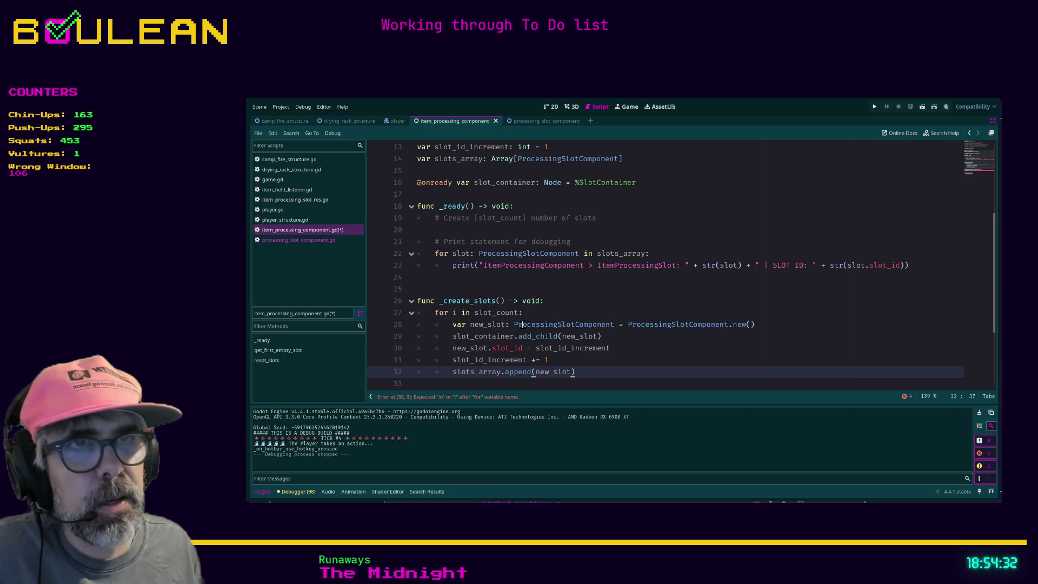
left_click_drag(615, 278, 397, 253)
left_click_drag(573, 241, 413, 238)
left_click(449, 230)
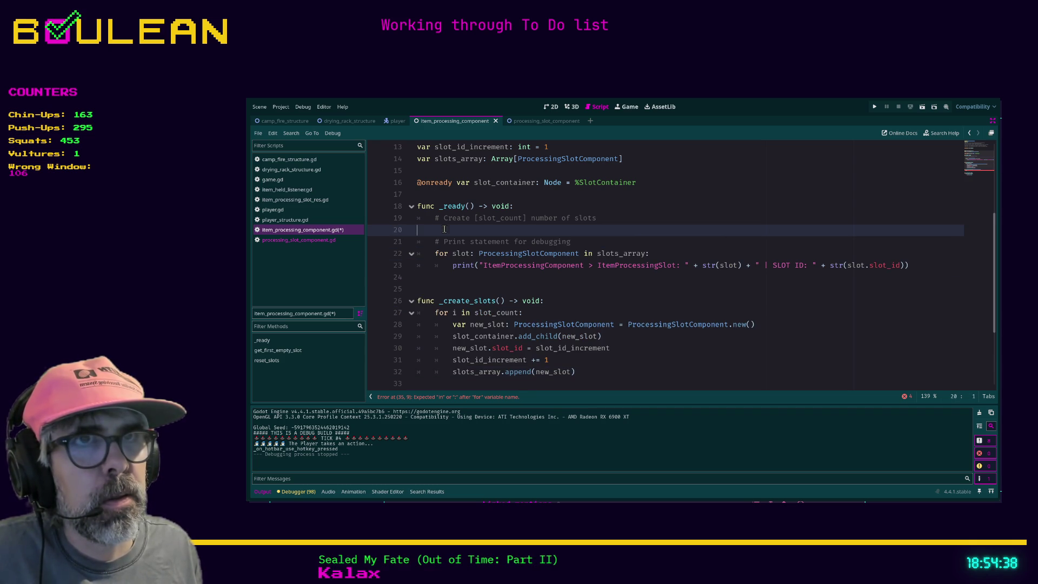
key("BackSpace")
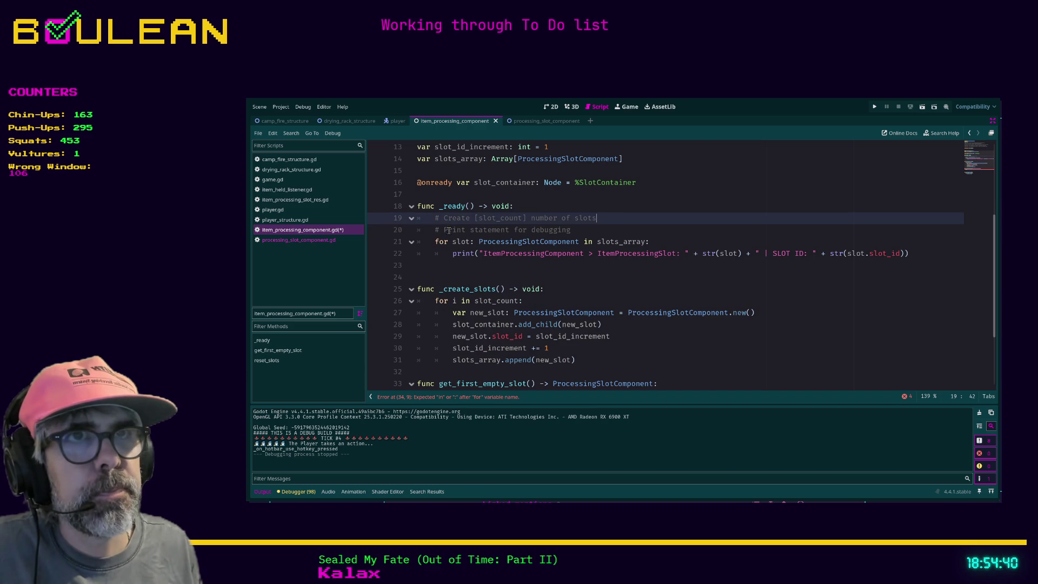
Move the '# Create [slot_count] number of slots' comment from _ready into _create_slots.
key("shift+Home")
key("shift+Home")
key("ctrl+x")
key("Down")
key("Down")
key("Down")
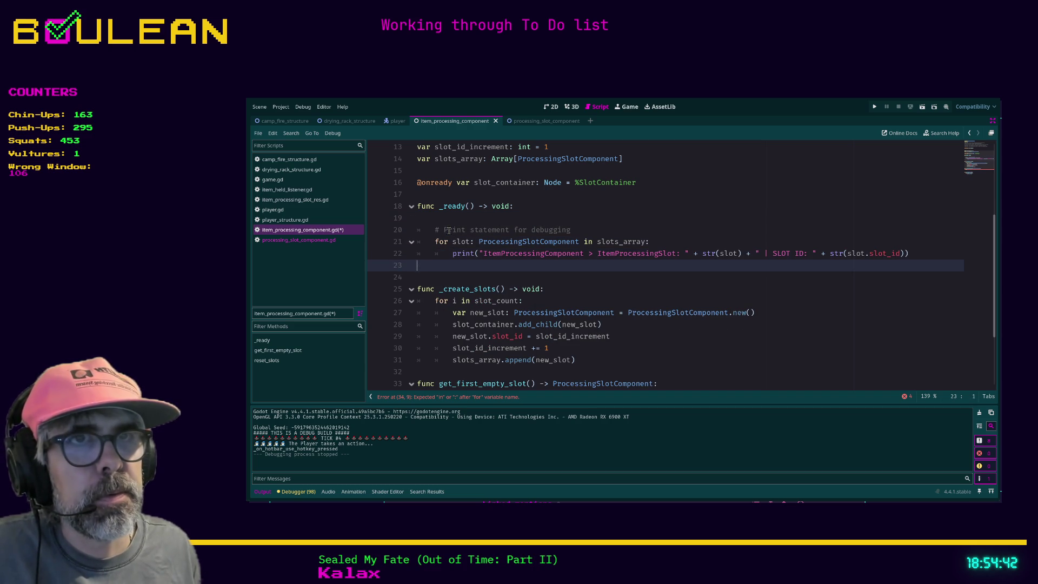
key("Return")
key("Up")
key("ctrl+v")
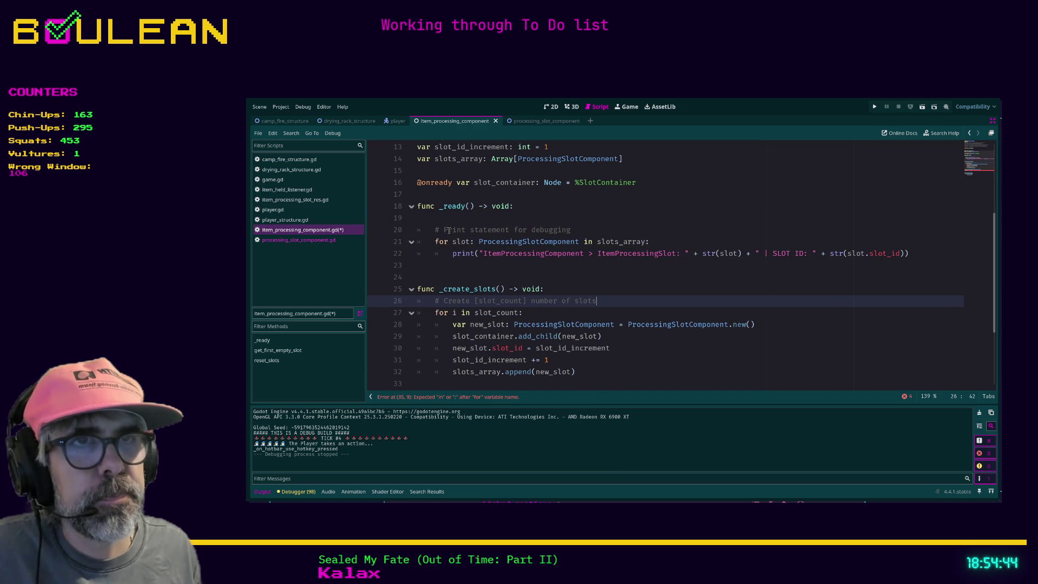
Place that comment inline on the _create_slots header and delete the leftover empty line.
mouse_move(612, 302)
left_mouse_down()
mouse_move(419, 302)
mouse_move(434, 300)
left_mouse_up()
key("ctrl+x")
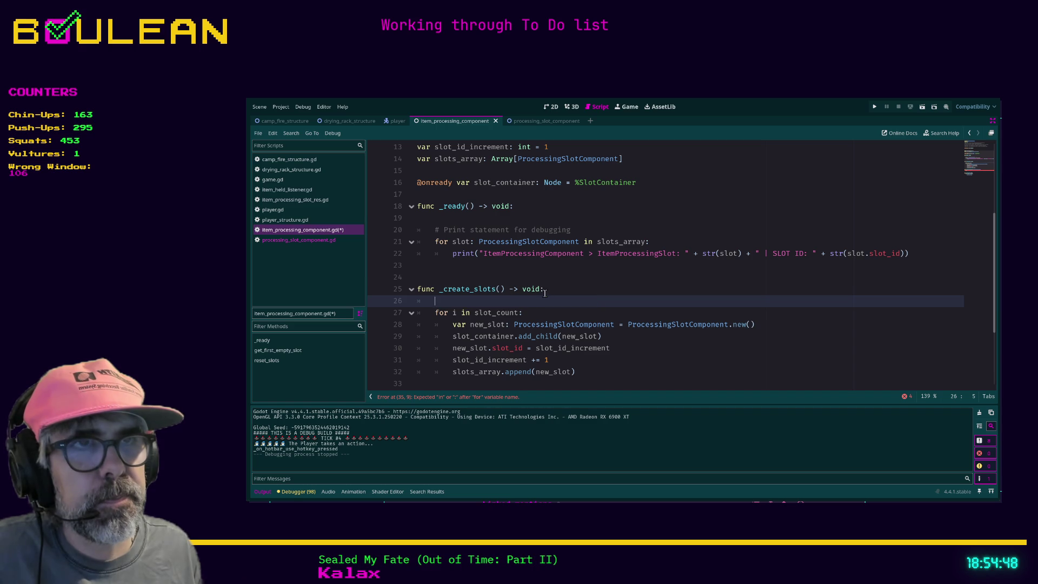
left_click(562, 286)
key("ctrl+v")
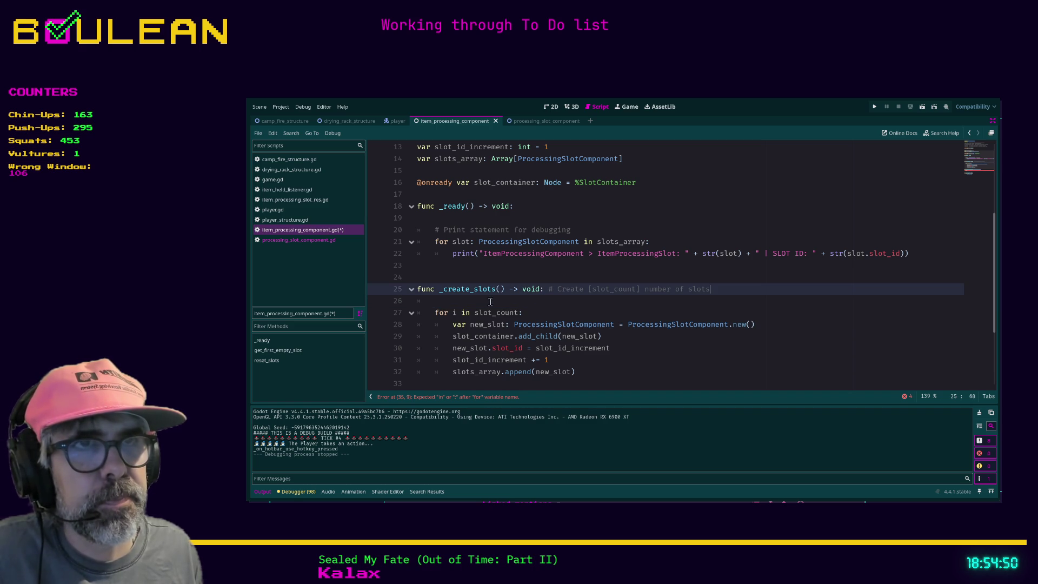
left_click(490, 302)
key("BackSpace")
key("BackSpace")
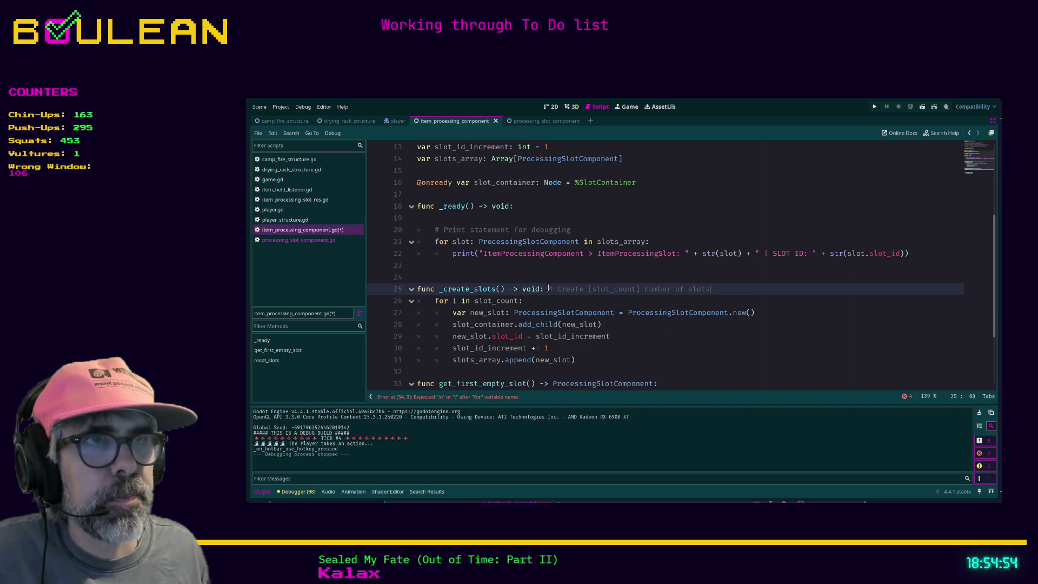
scroll(549, 289, "down", 1)
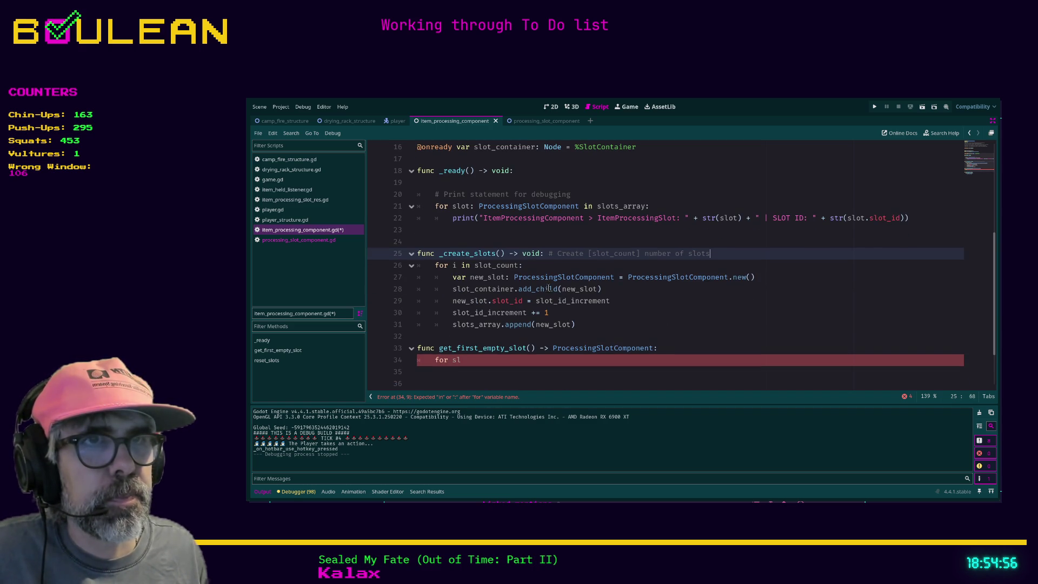
Add a blank line before get_first_empty_slot and comment its header '# Get first empty slot'.
left_click(481, 336)
key("Return")
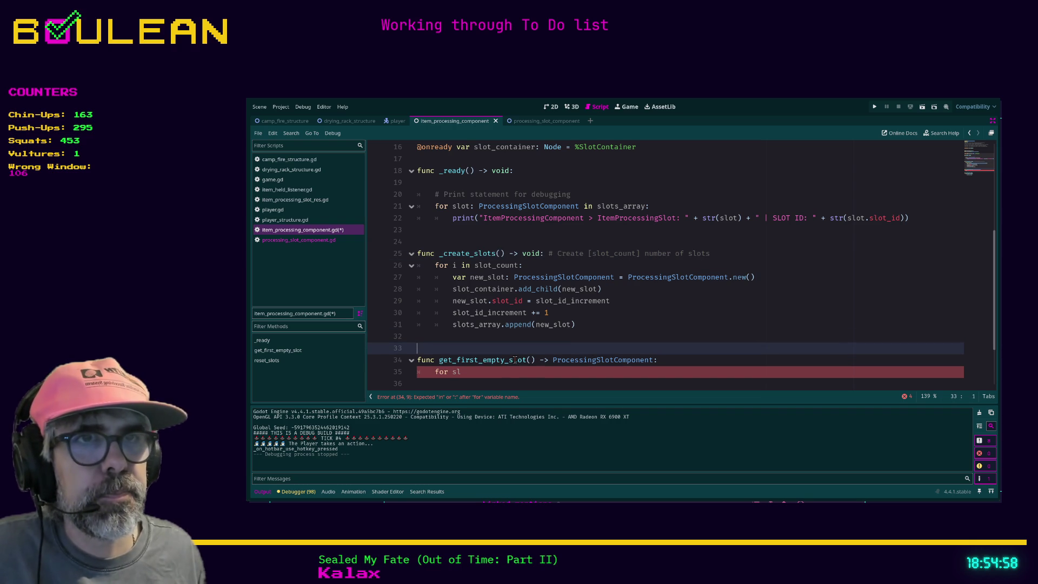
left_click(669, 358)
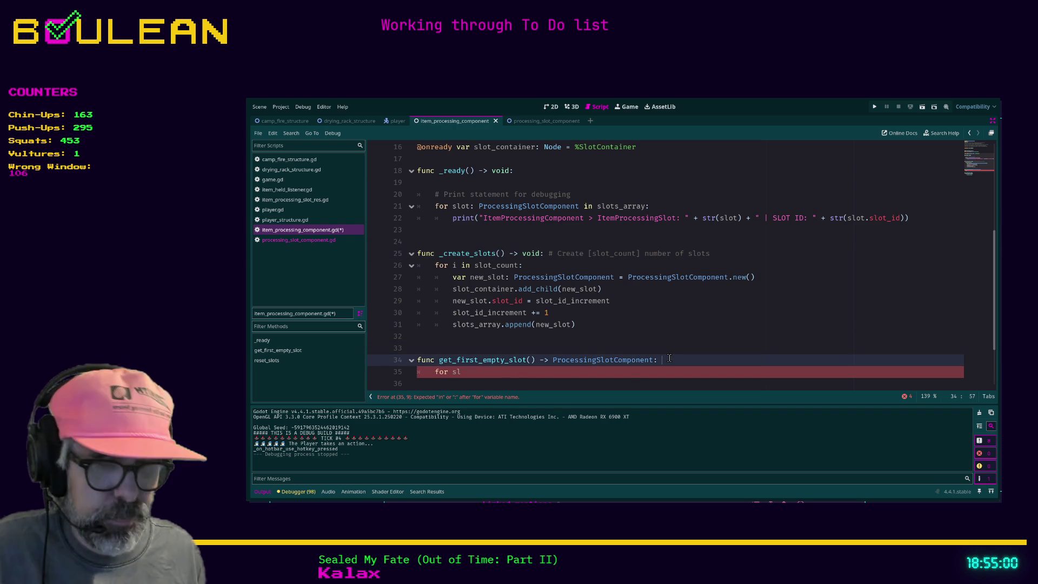
left_click_drag(547, 253, 727, 254)
key("BackSpace")
left_click(494, 241)
key("ctrl+v")
key("ctrl+z")
key("ctrl+z")
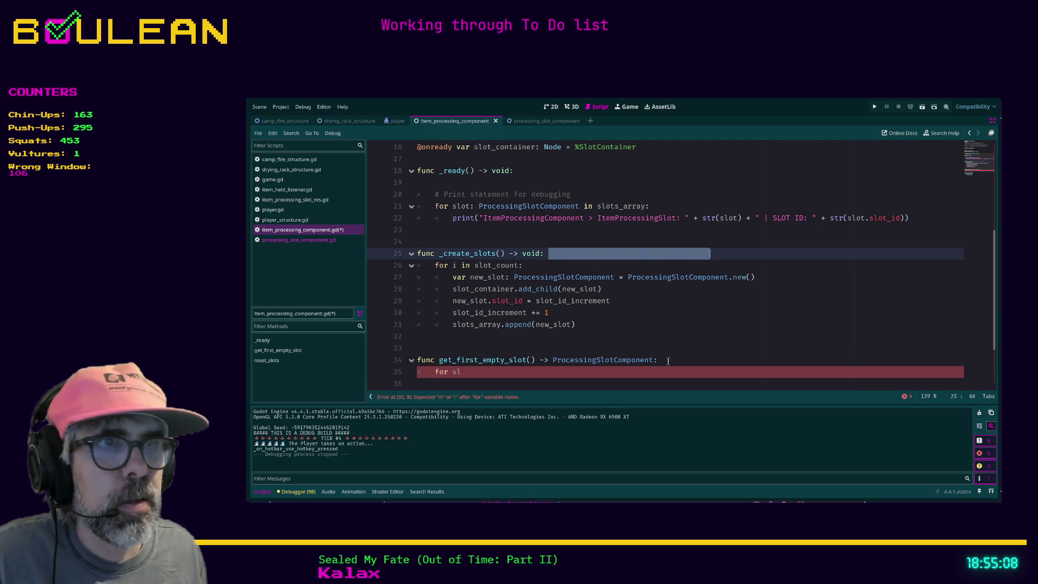
left_click(668, 361)
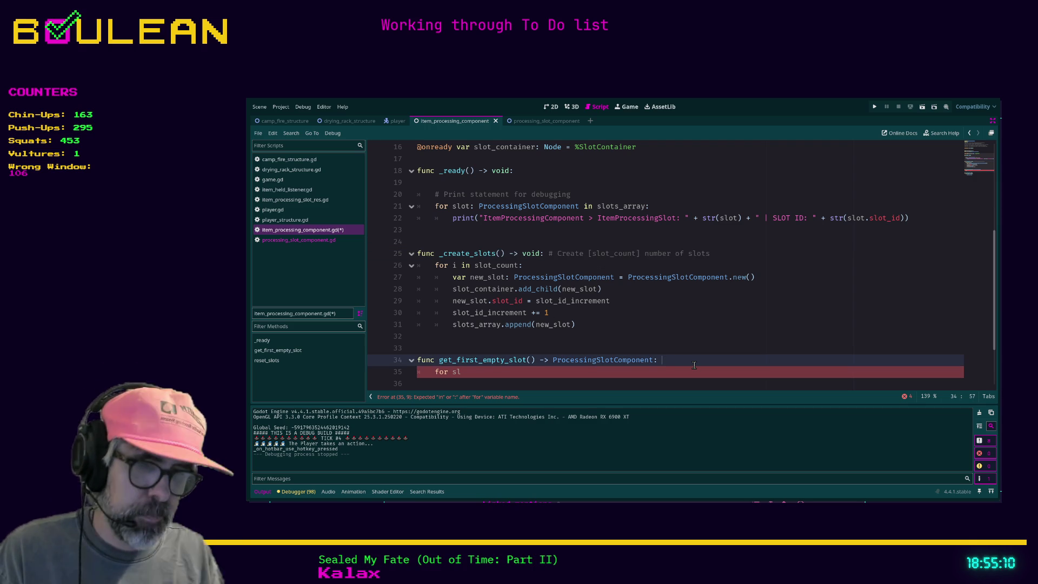
type("# Get first empty slot")
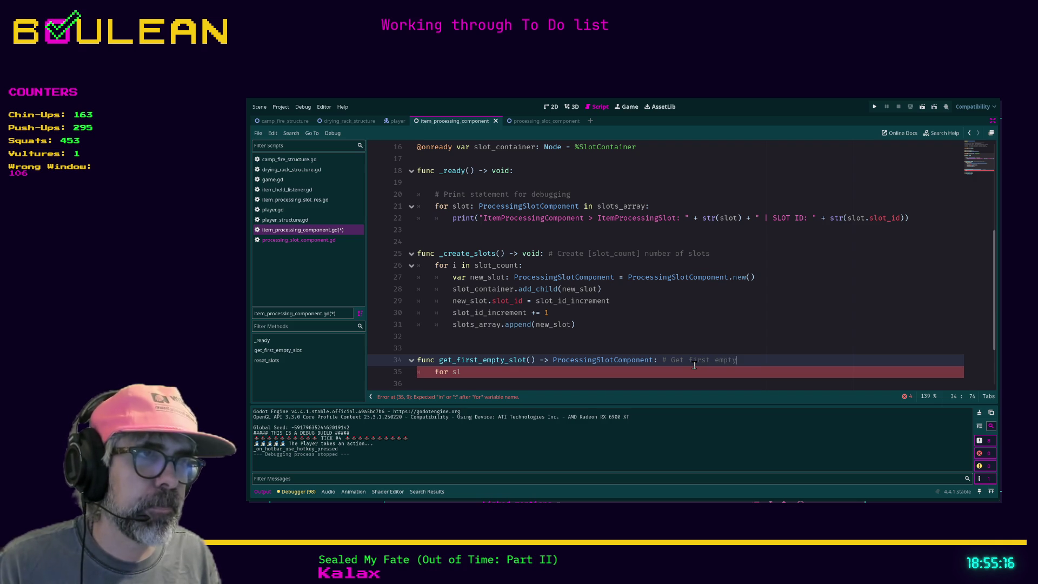
Complete the loop header as 'for slot in slots_array:' and start its indented body.
key("Down")
key("BackSpace")
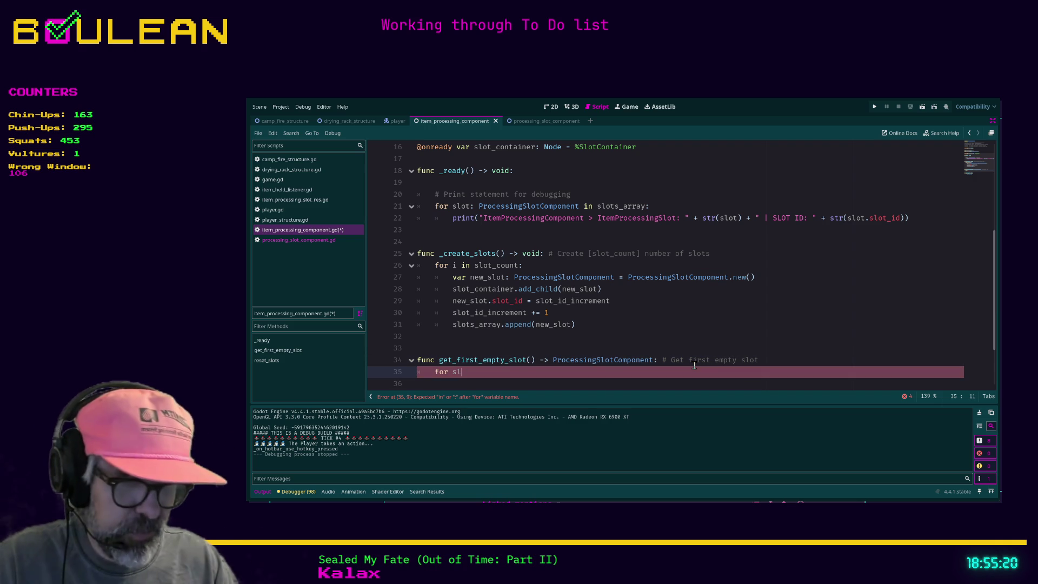
type("ot in ")
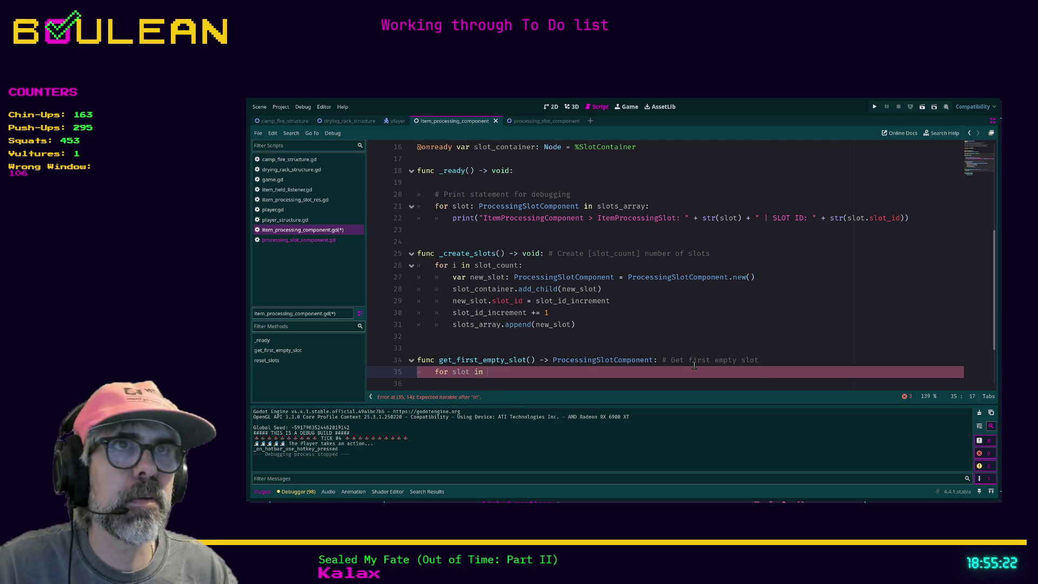
type("slot")
key("Return")
type(":")
key("Return")
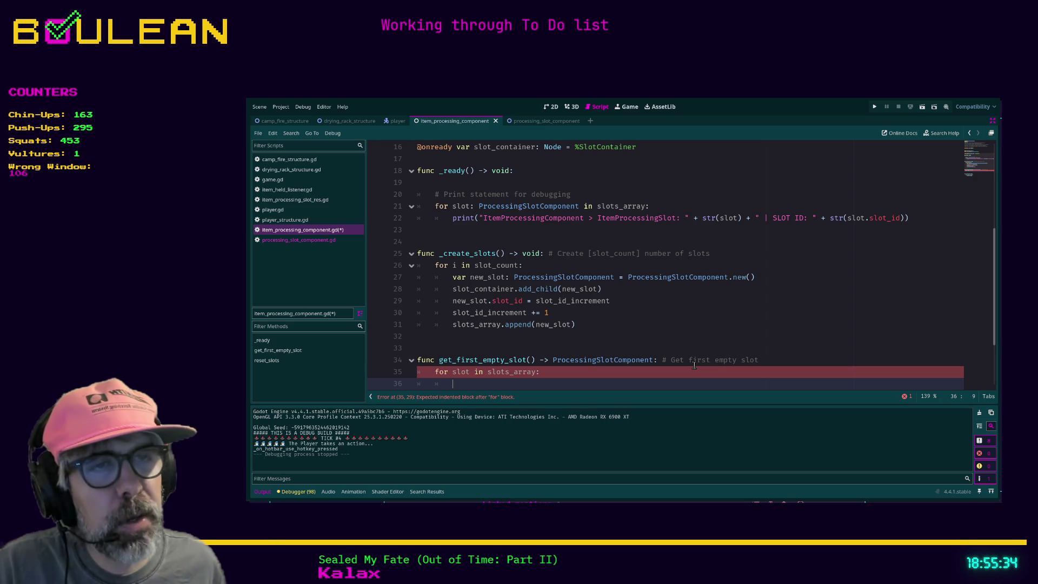
scroll(640, 315, "down", 2)
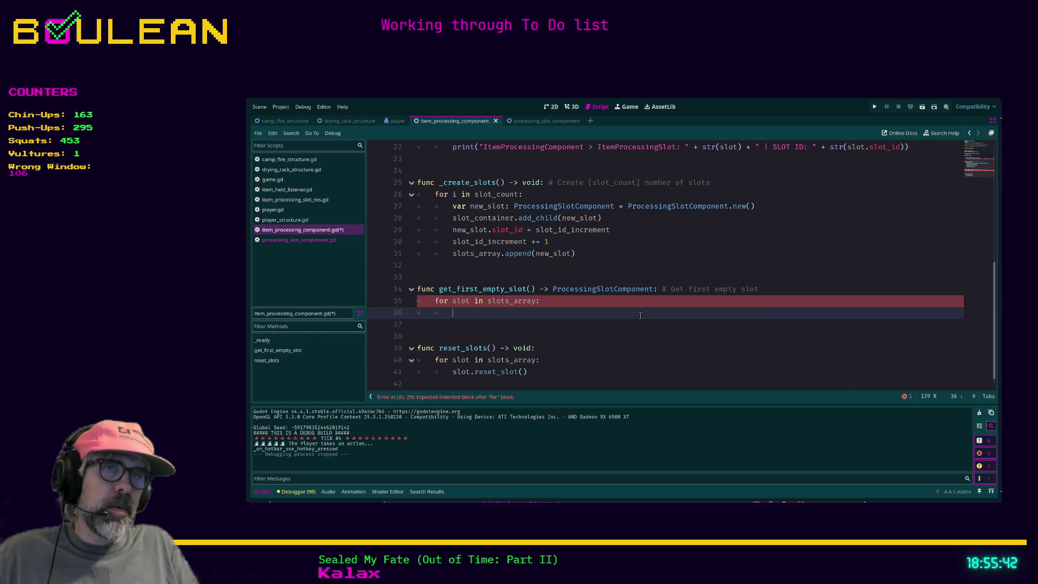
scroll(640, 315, "up", 5)
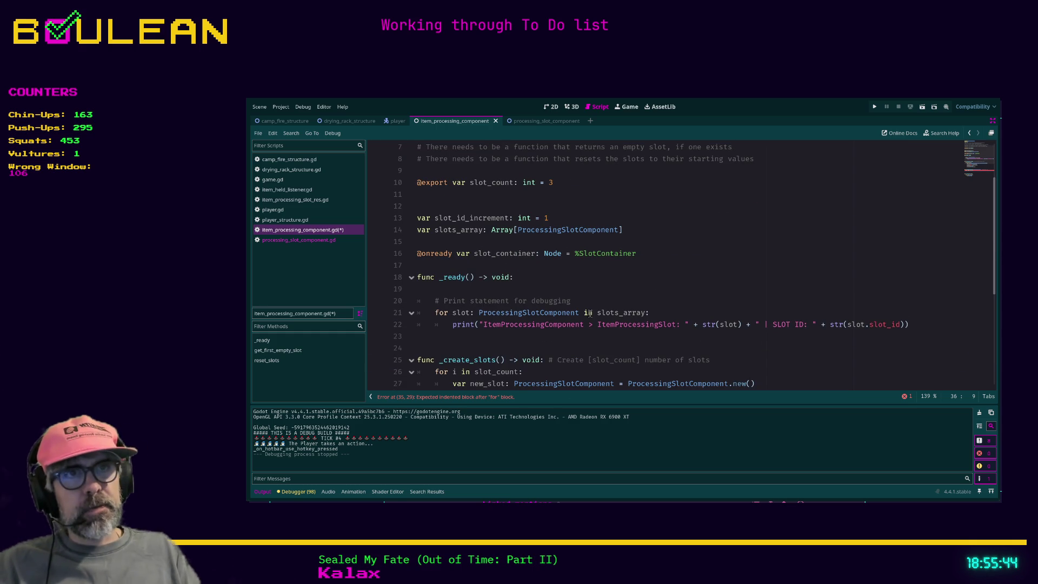
left_click(501, 235, "ctrl")
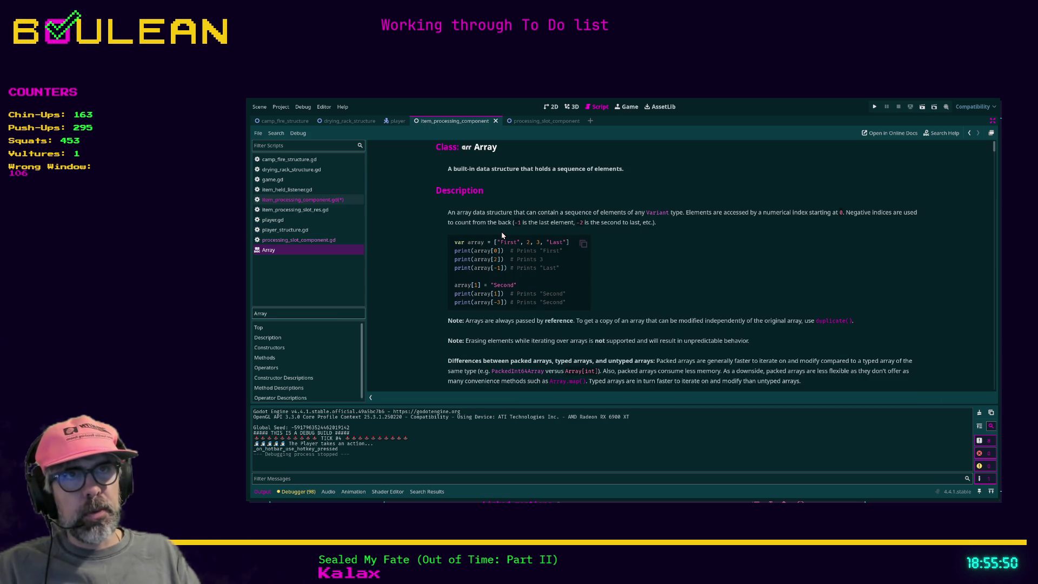
Scroll the Array class reference down to its note that arrays are passed by reference.
scroll(604, 273, "down", 1)
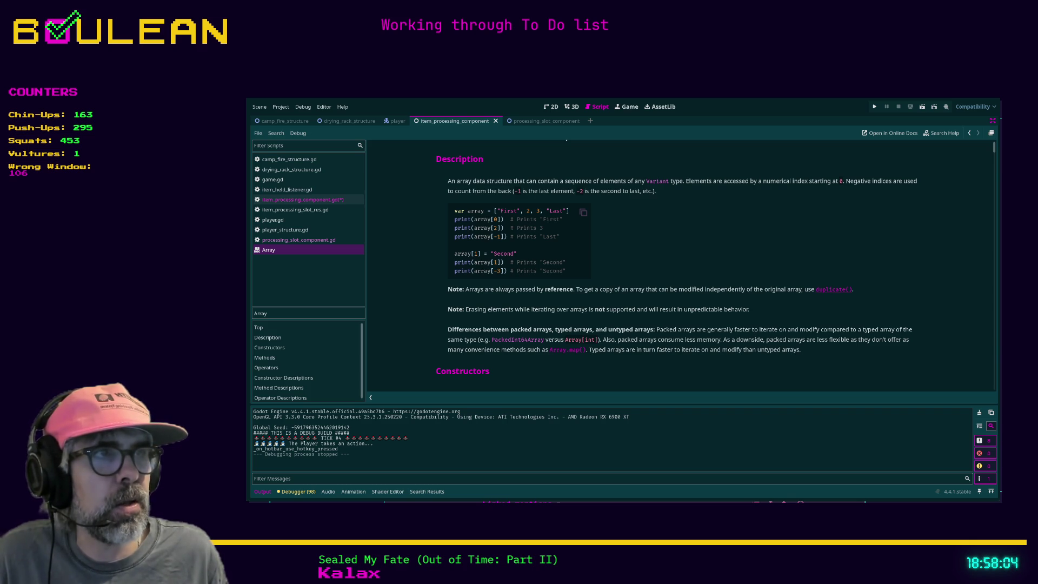
Read the Array description, highlighting the passages about packed and typed arrays.
scroll(675, 268, "down", 1)
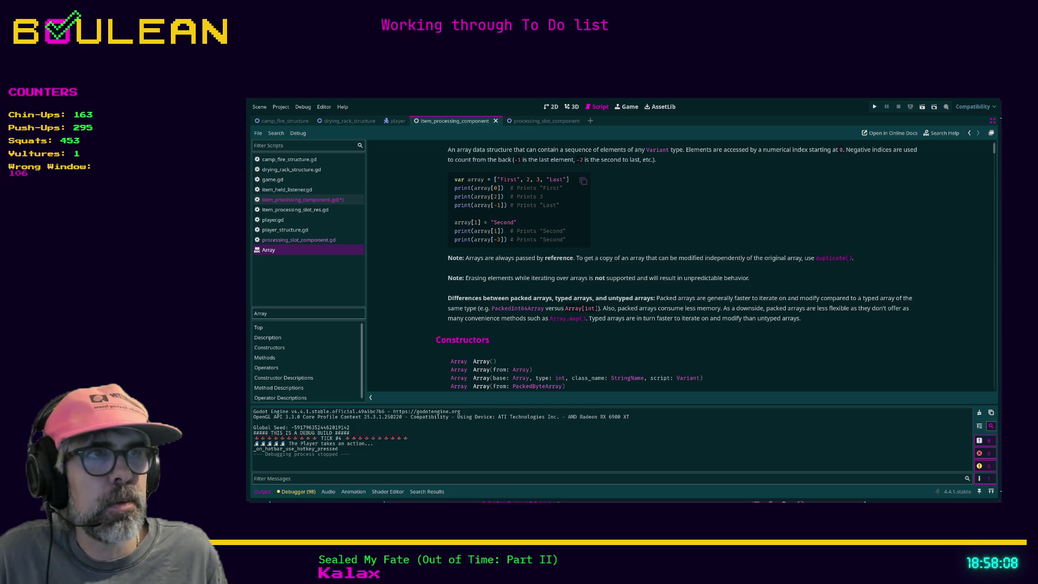
scroll(677, 267, "down", 1)
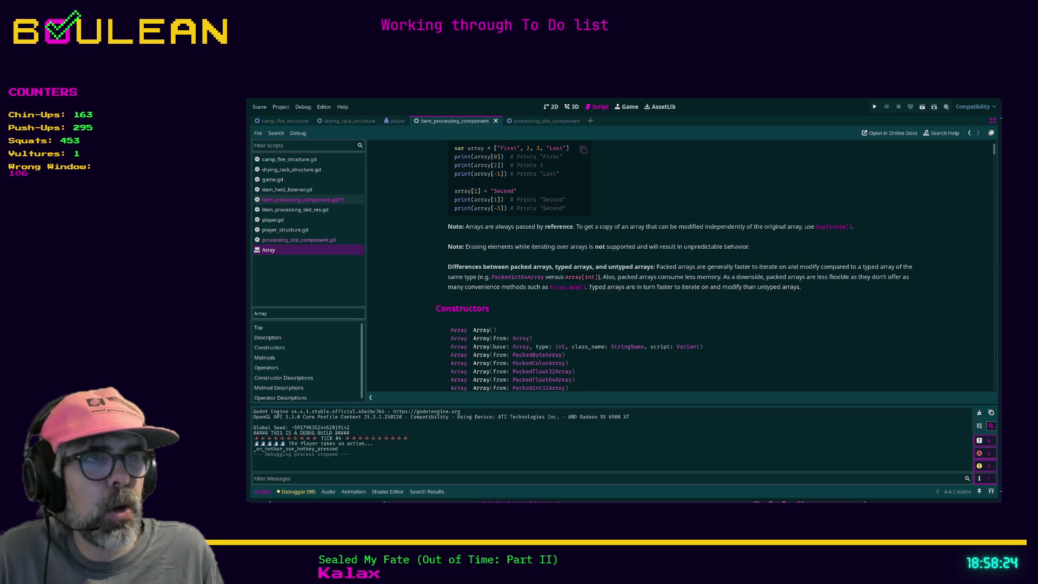
left_click_drag(636, 276, 618, 279)
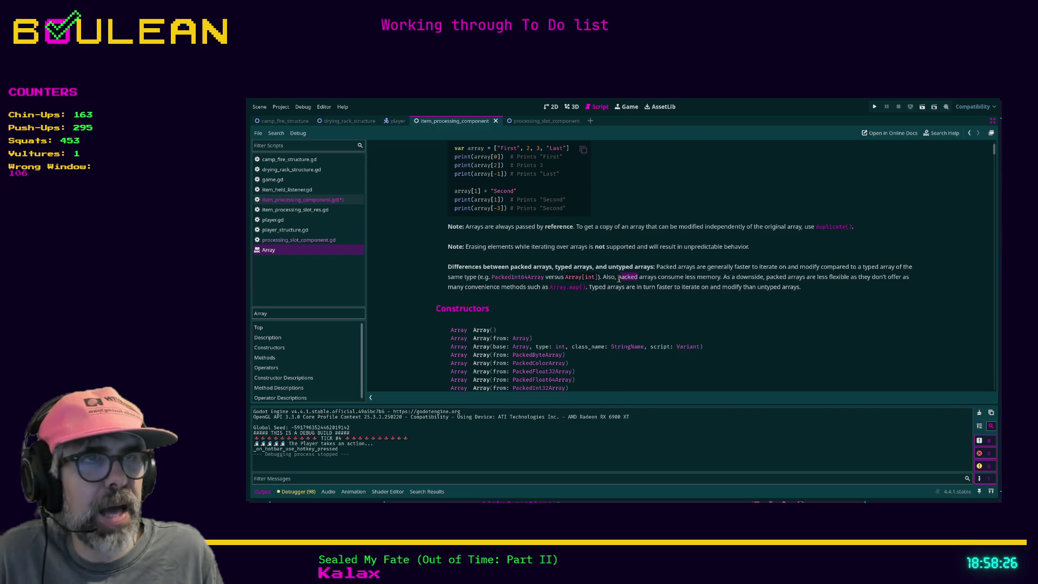
double_click(624, 276)
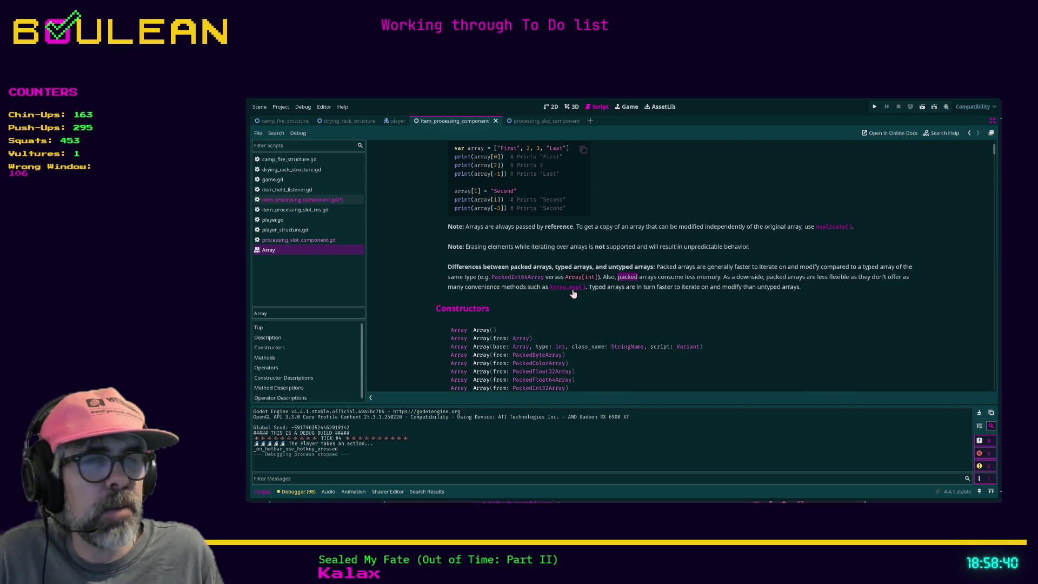
left_click_drag(624, 287, 601, 287)
left_click(631, 289)
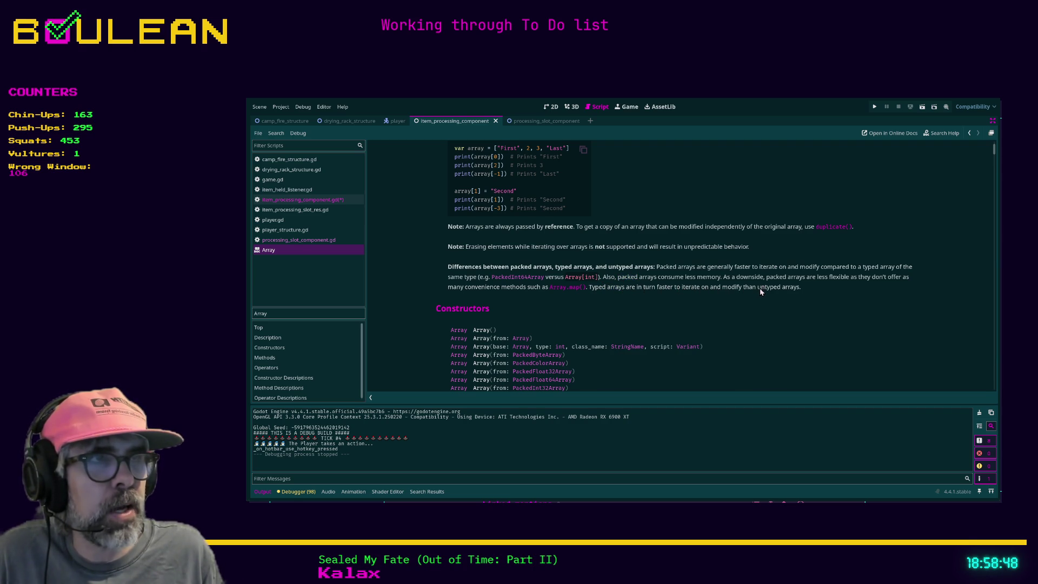
left_click_drag(786, 288, 631, 289)
left_click(606, 292)
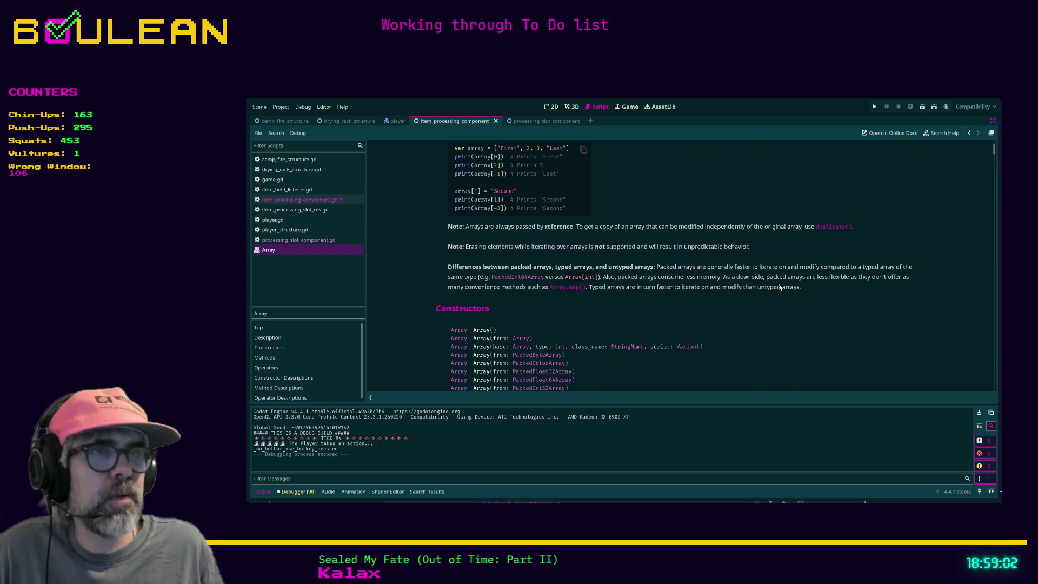
Scroll past Constructors and Methods to Constructor Descriptions, then search the page for 'sort'.
scroll(777, 287, "down", 1)
scroll(625, 277, "down", 4)
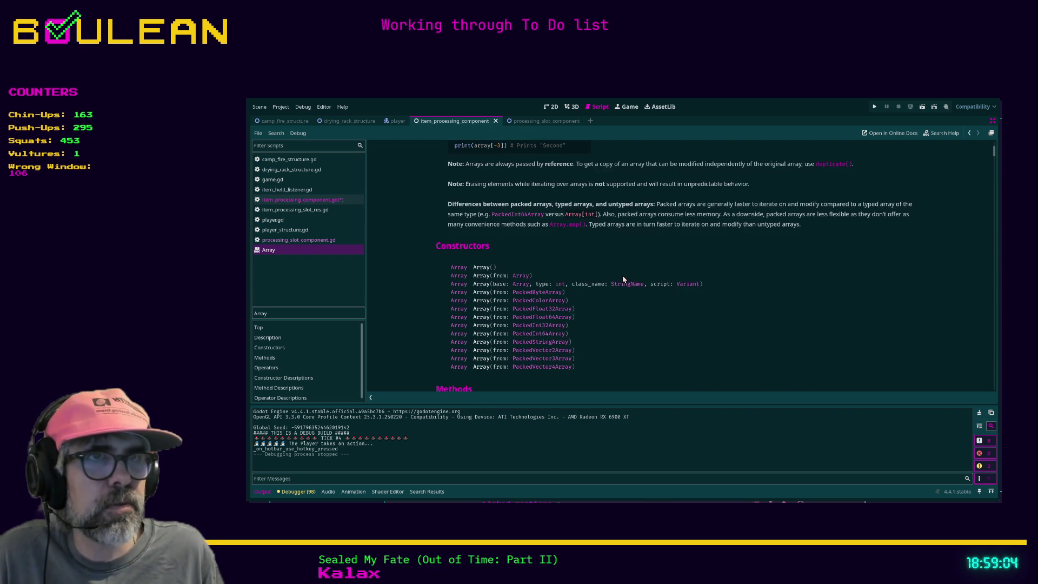
scroll(625, 279, "down", 8)
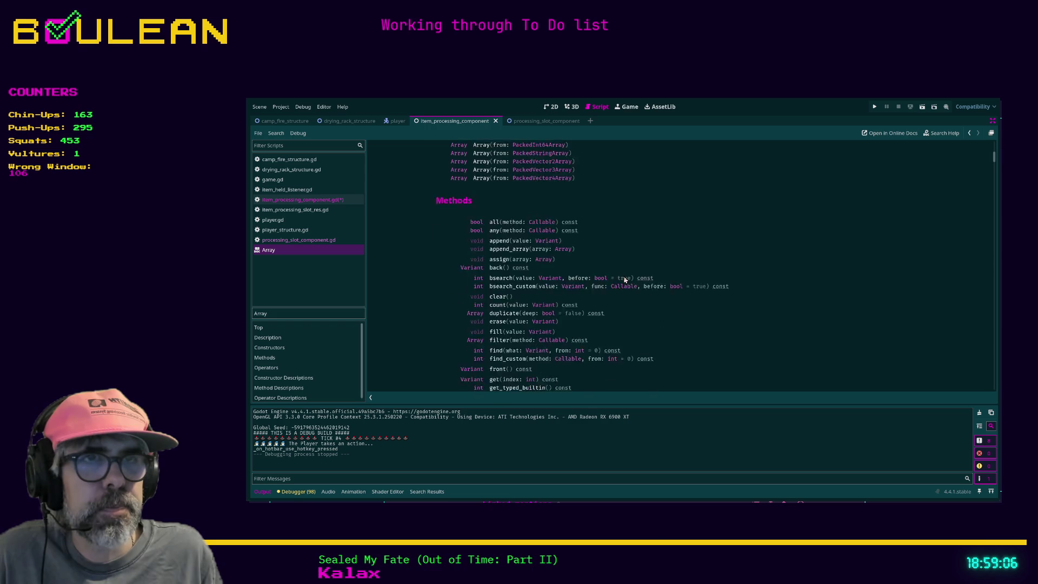
scroll(621, 281, "down", 9)
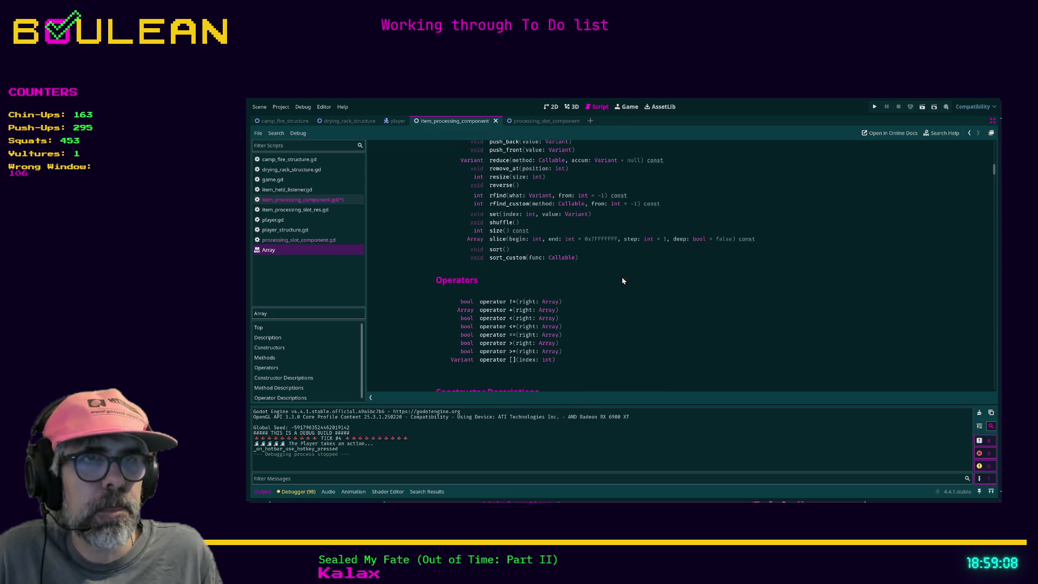
scroll(499, 282, "down", 4)
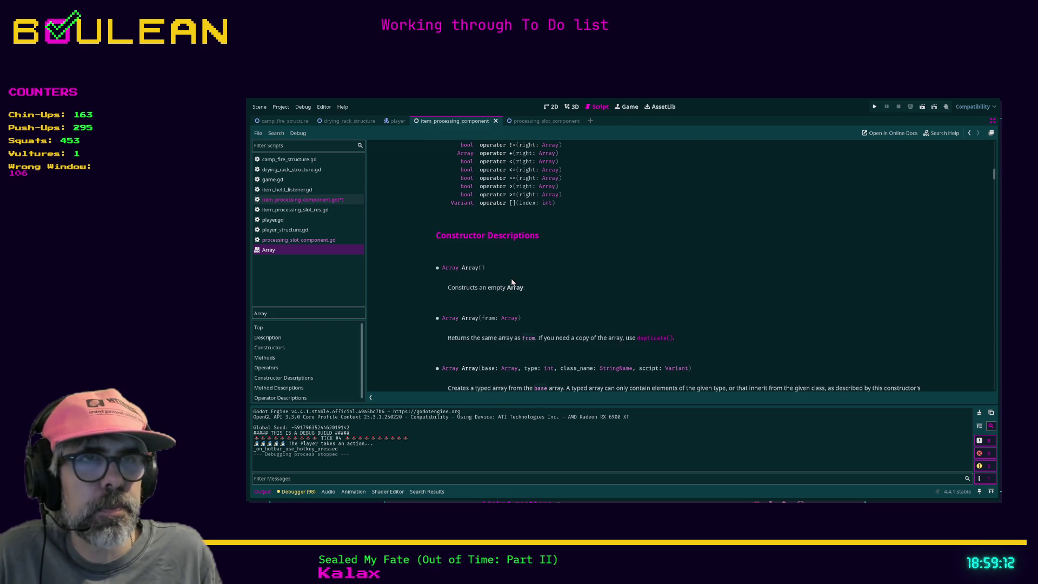
scroll(512, 281, "down", 1)
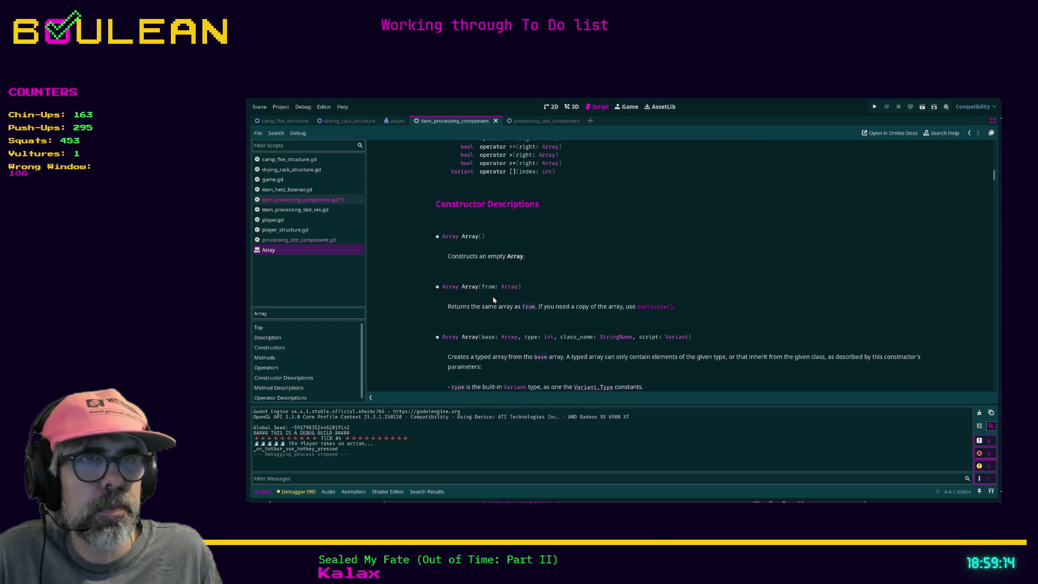
scroll(503, 312, "down", 4)
scroll(503, 313, "down", 2)
scroll(504, 313, "down", 7)
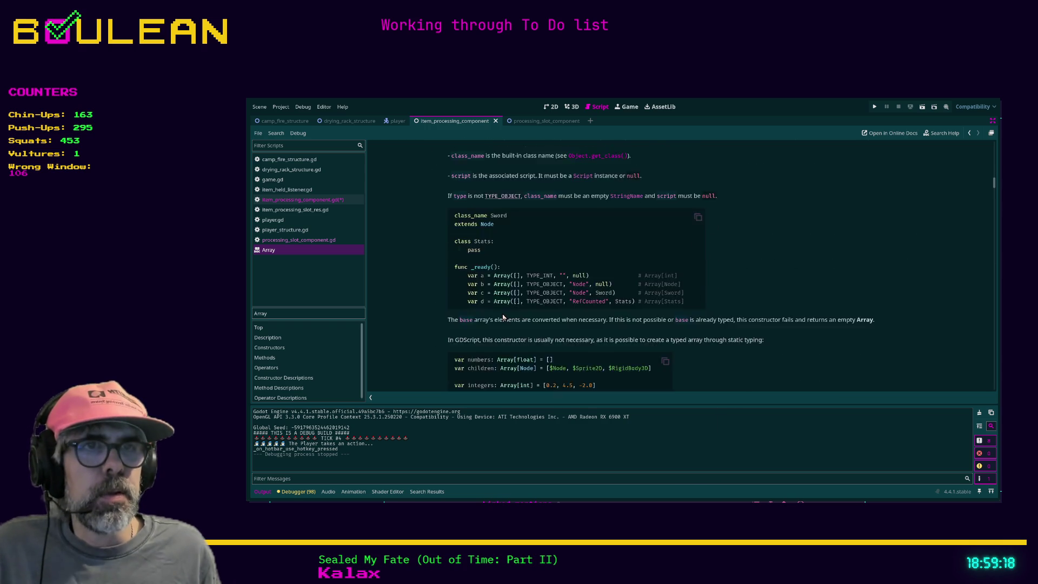
scroll(422, 303, "down", 9)
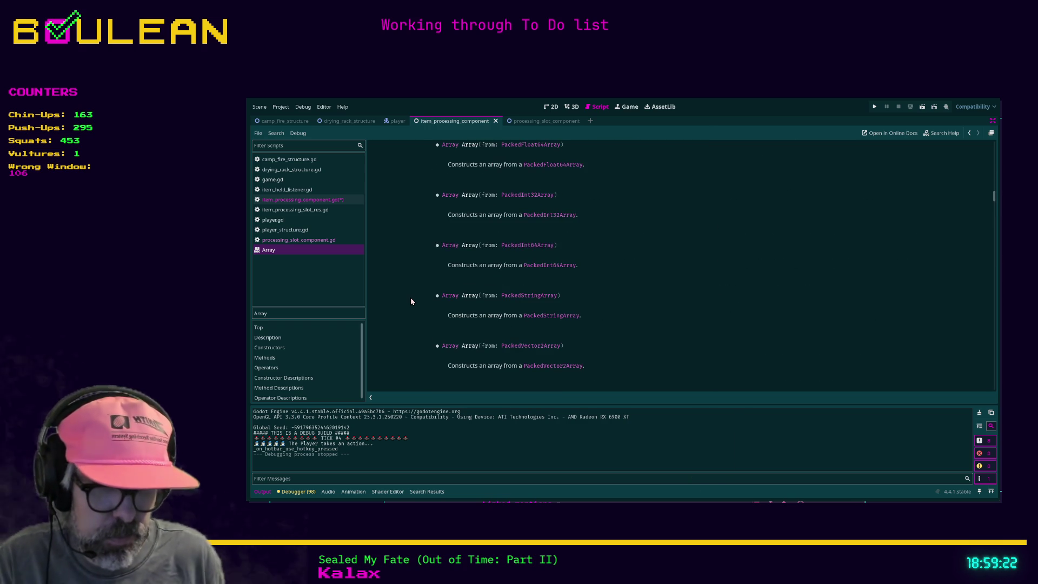
key("ctrl+d")
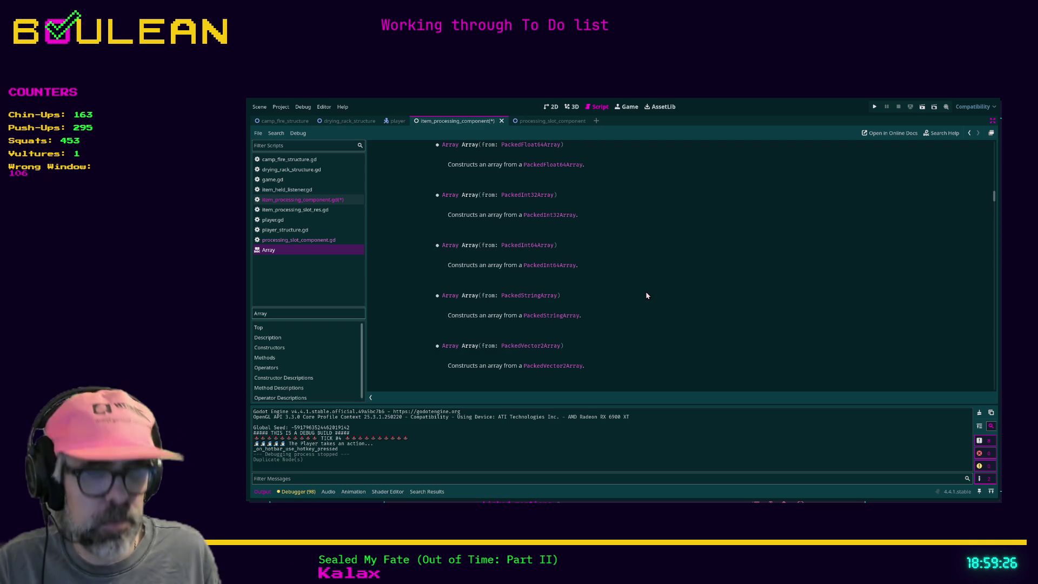
key("ctrl+f")
Search the Array reference for 'sort' and jump to the sort() method description.
type("sort")
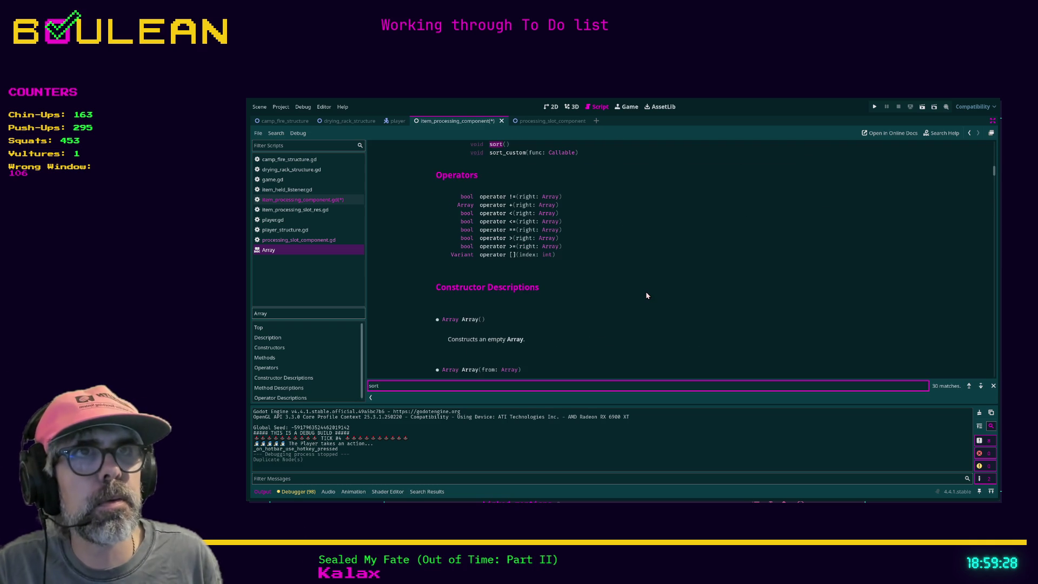
scroll(646, 289, "up", 2)
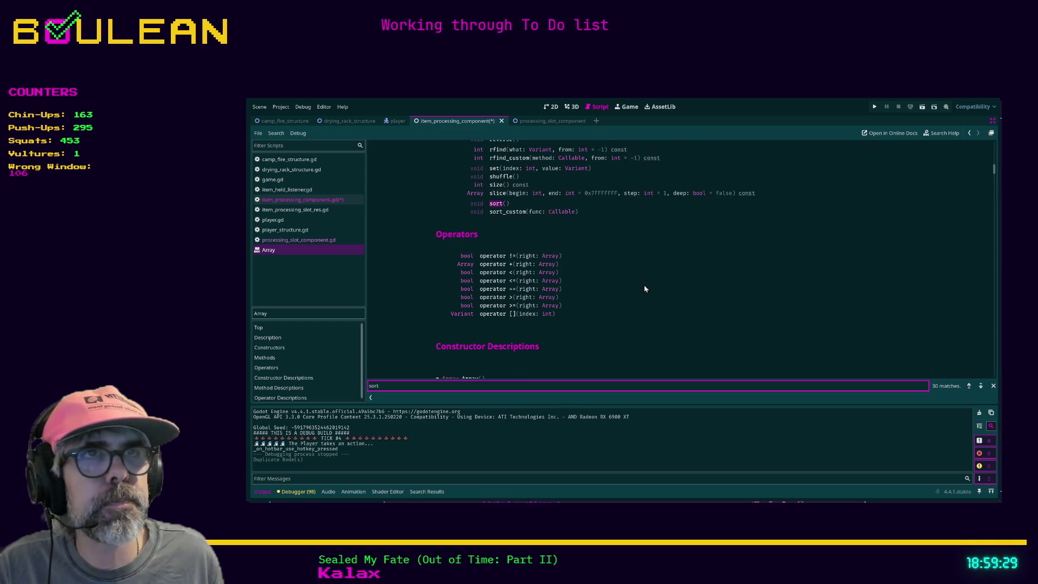
left_click(494, 203)
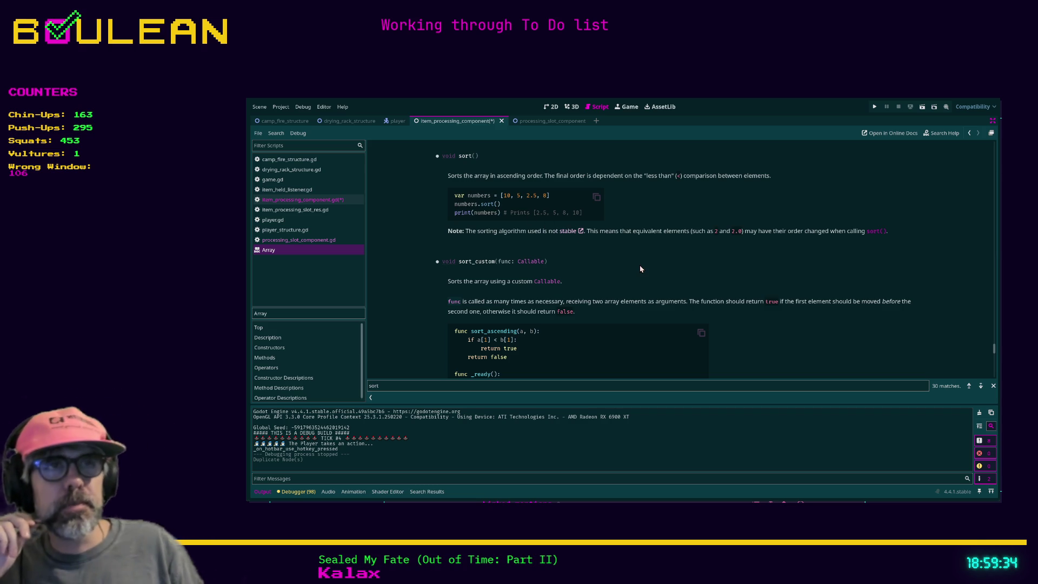
scroll(640, 267, "up", 1)
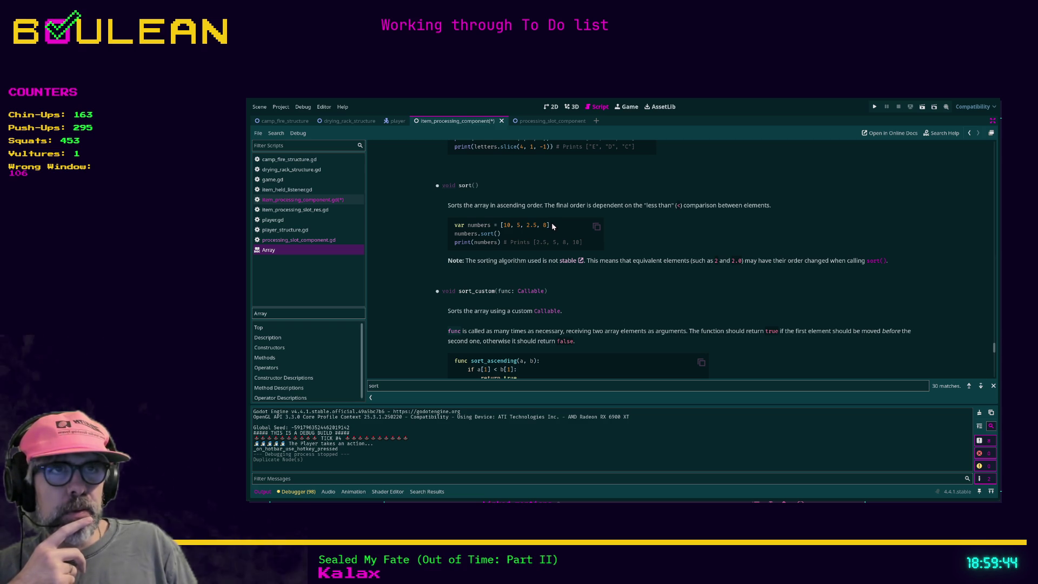
Read the sort() example, then continue down to the sort_custom() documentation.
mouse_move(547, 225)
left_mouse_down()
mouse_move(507, 228)
mouse_move(558, 227)
left_mouse_up()
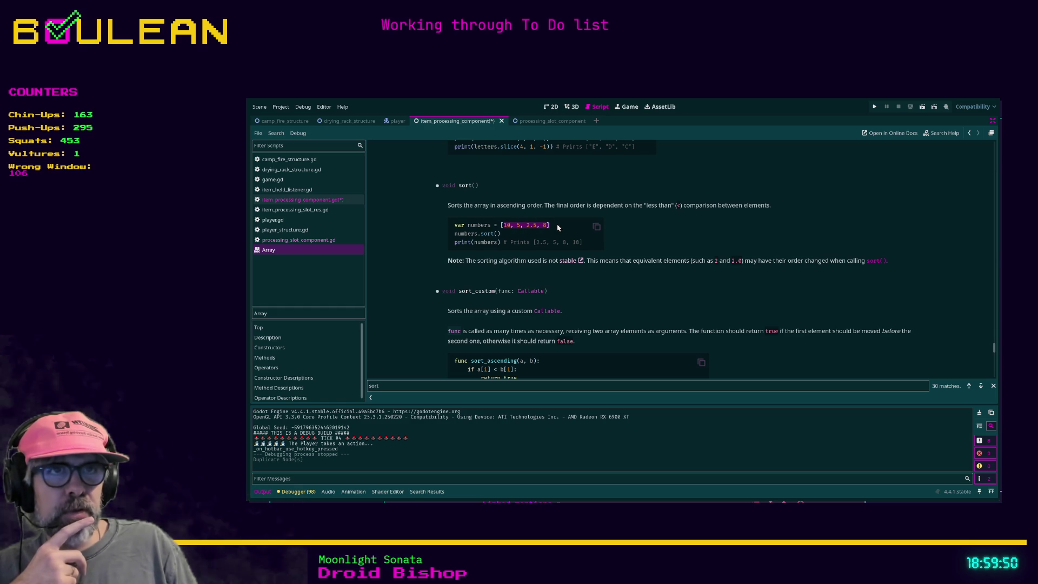
scroll(644, 262, "down", 2)
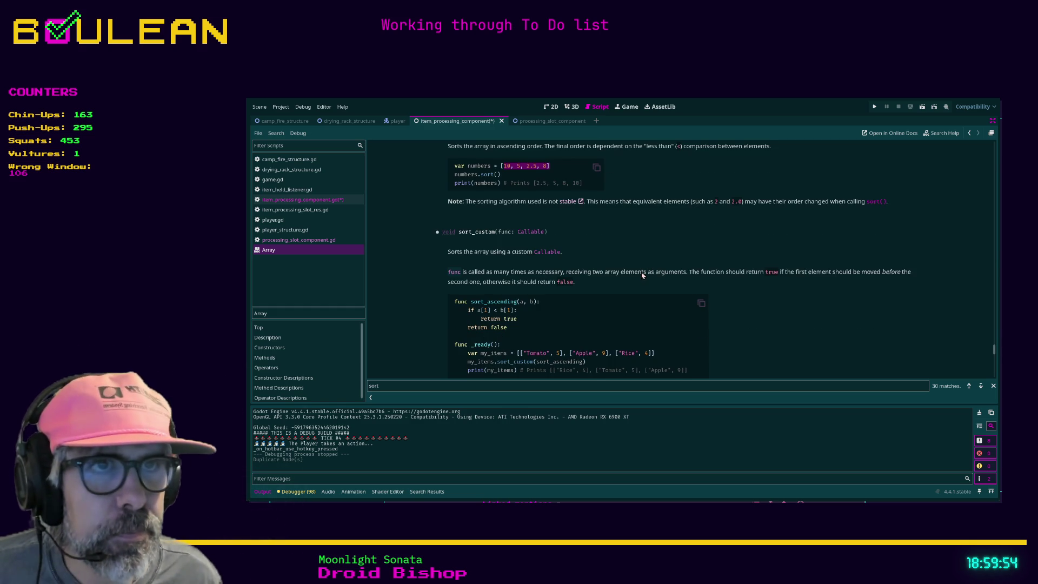
scroll(643, 275, "down", 1)
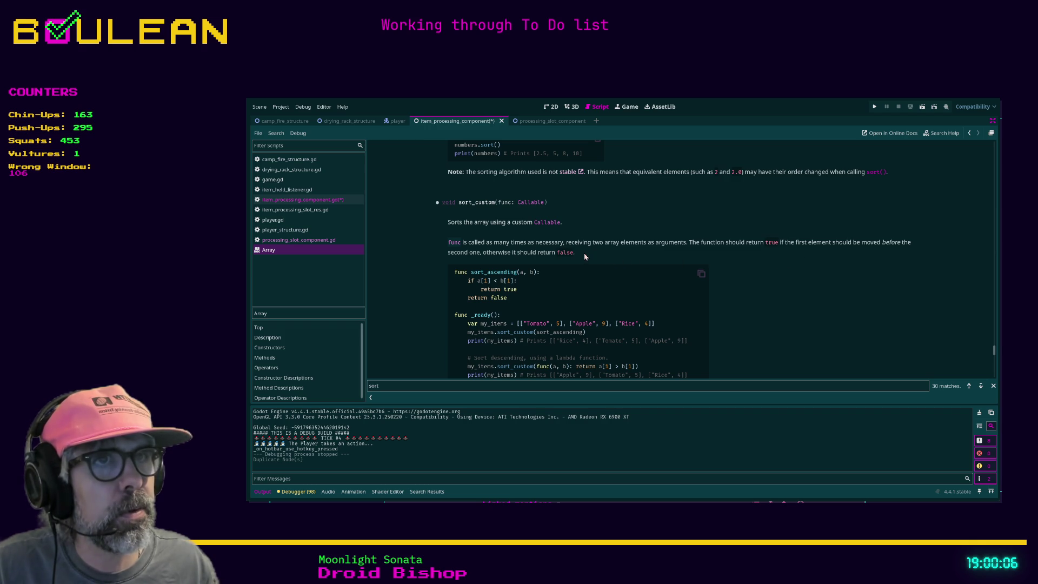
scroll(583, 252, "down", 1)
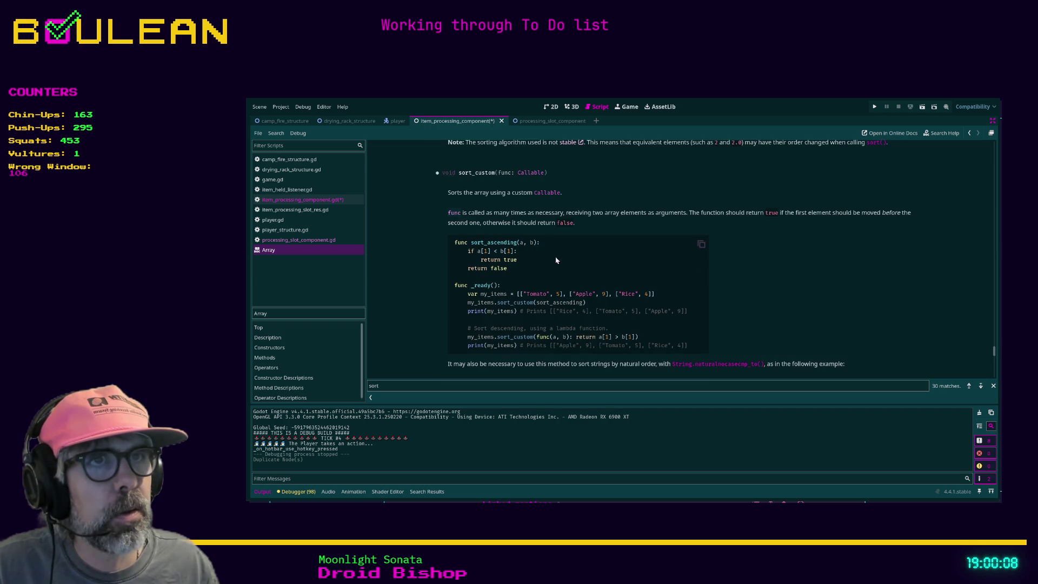
scroll(449, 252, "down", 1)
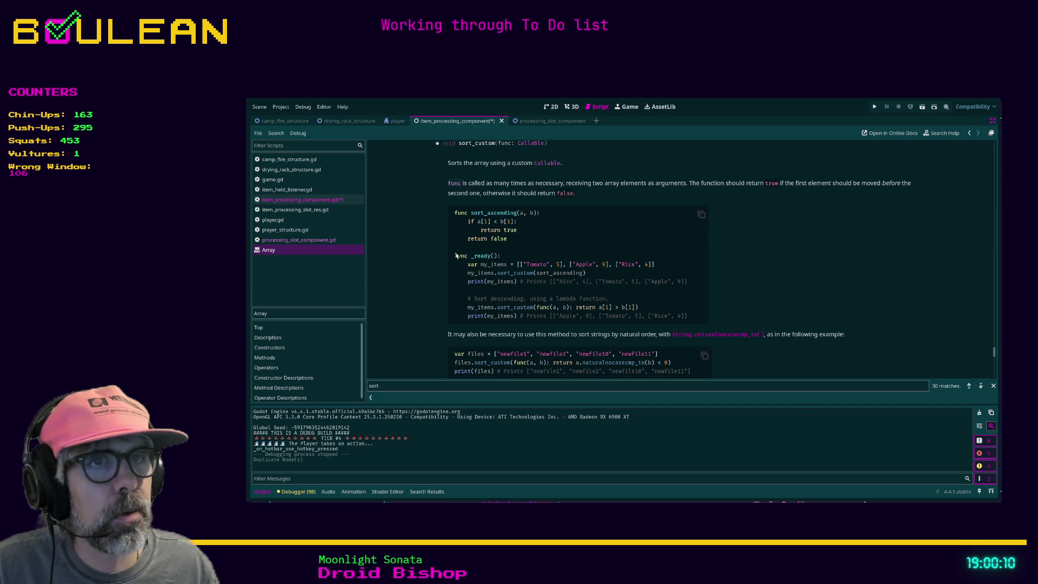
scroll(460, 254, "down", 1)
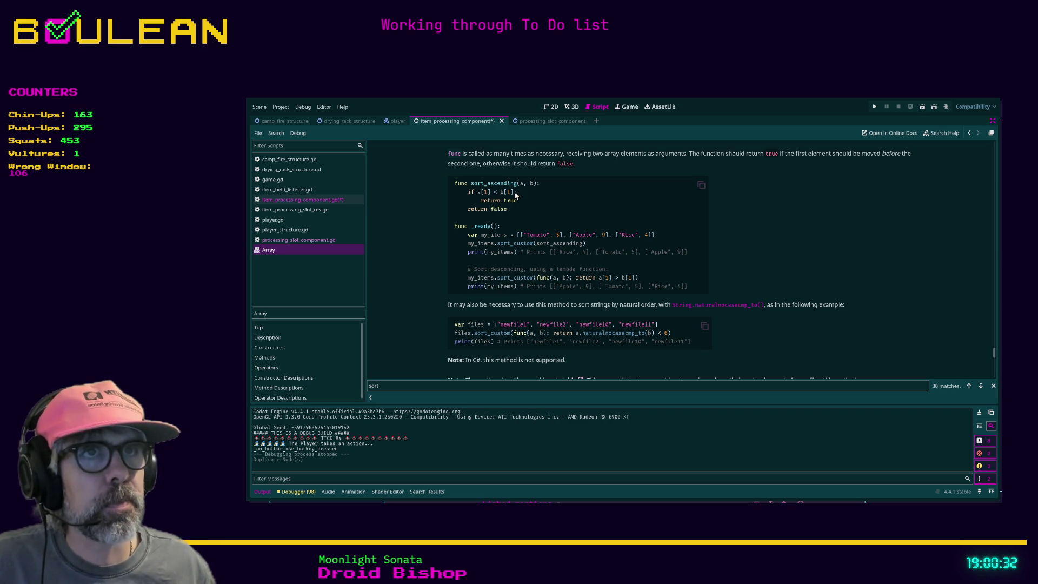
Select the sort_ascending example code in the sort_custom() docs for copying.
left_click_drag(517, 212, 448, 186)
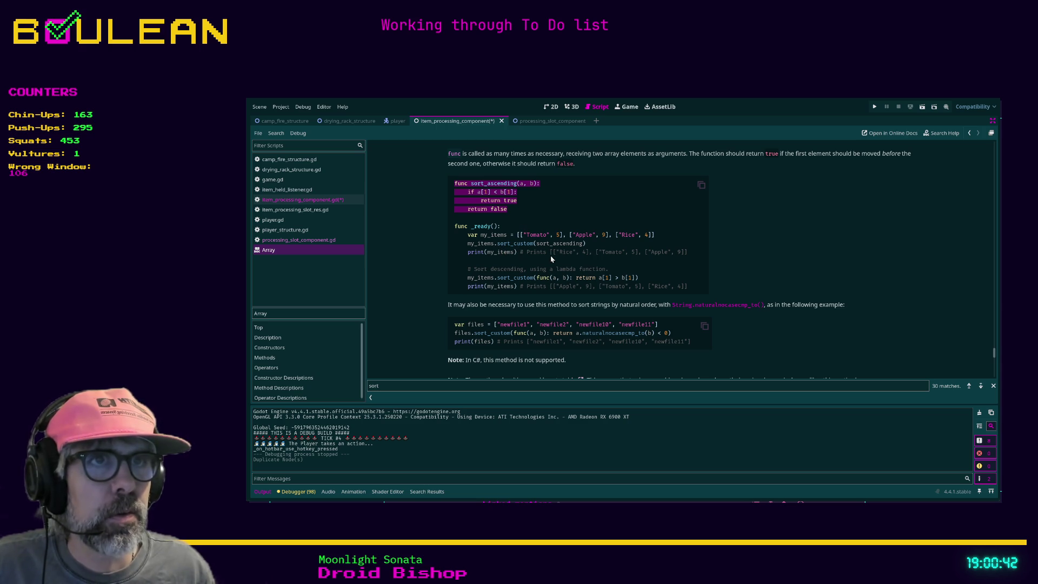
mouse_move(647, 287)
left_mouse_down()
mouse_move(481, 269)
mouse_move(458, 283)
left_mouse_up()
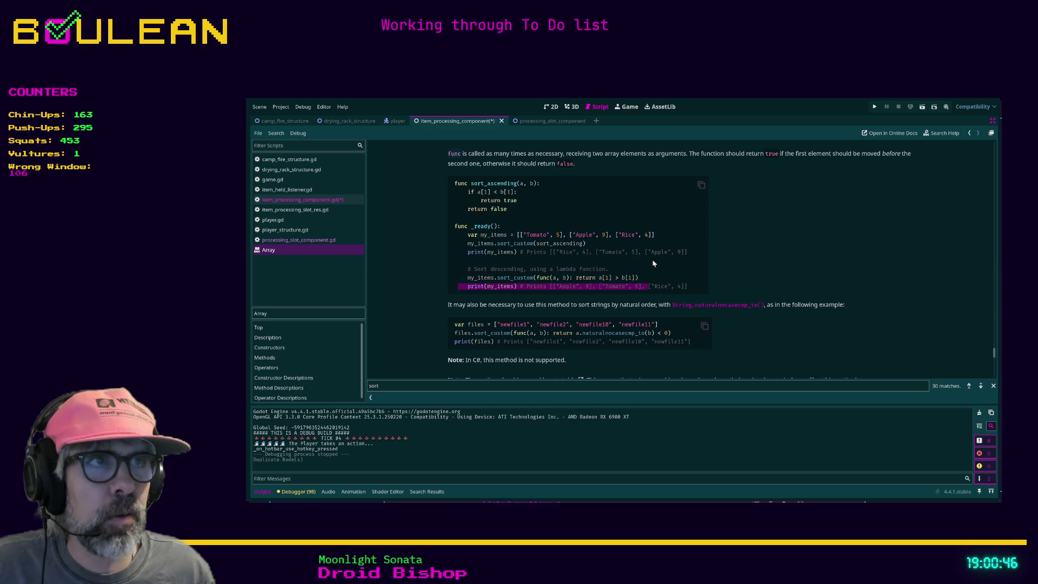
left_click_drag(687, 251, 450, 184)
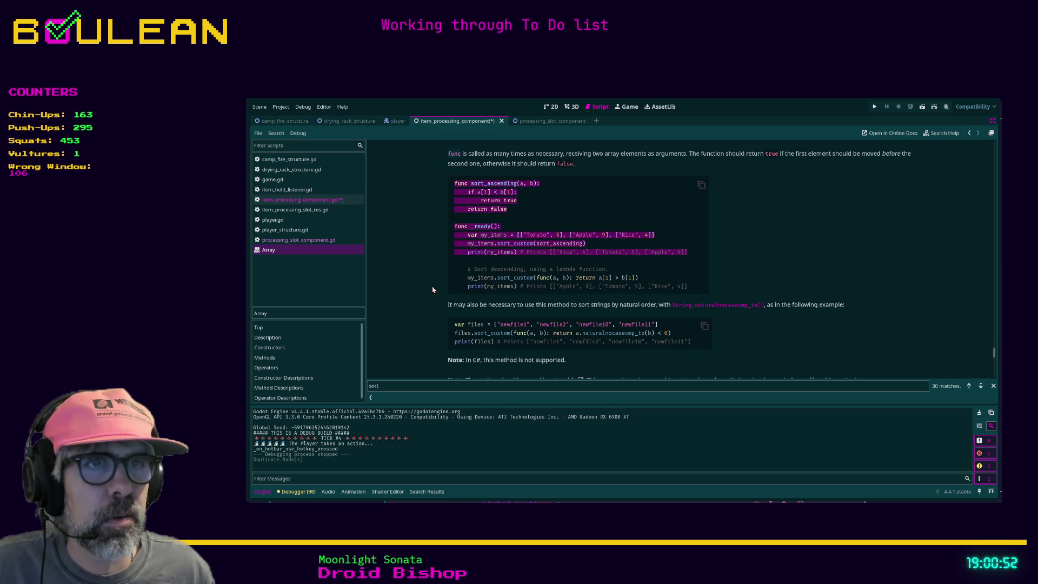
scroll(433, 290, "down", 5)
scroll(515, 292, "down", 1)
scroll(515, 289, "up", 1)
left_click(333, 200)
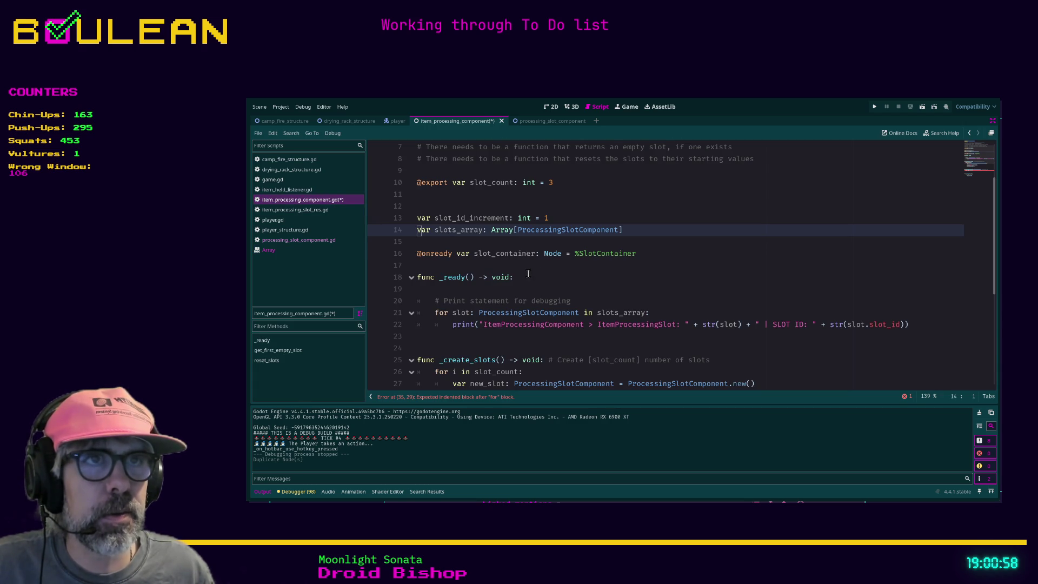
Paste the sort_ascending example at line 38 of item_processing_component.gd and comment it out.
left_click(313, 209)
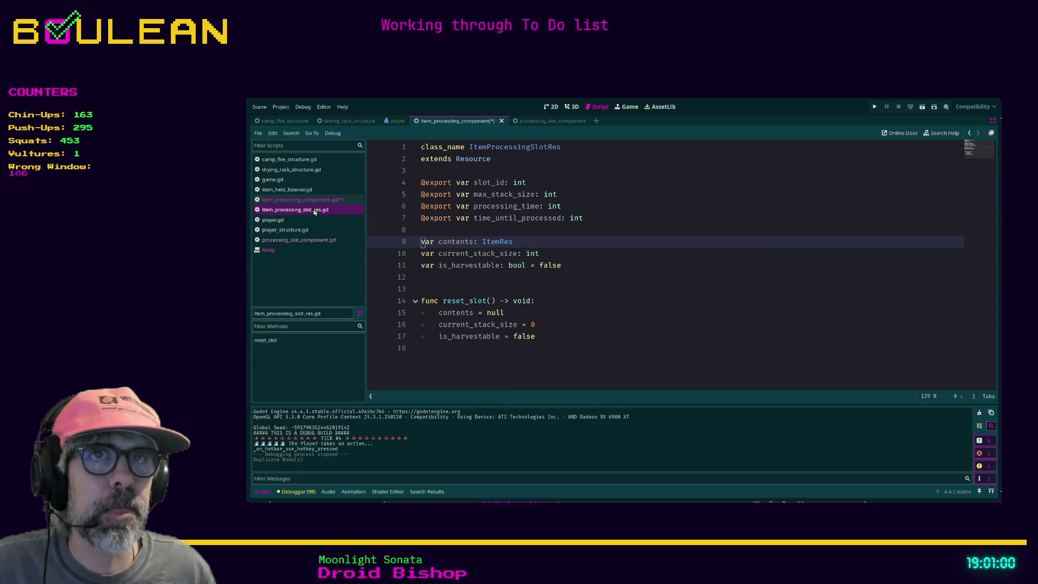
left_click(318, 202)
scroll(493, 260, "down", 4)
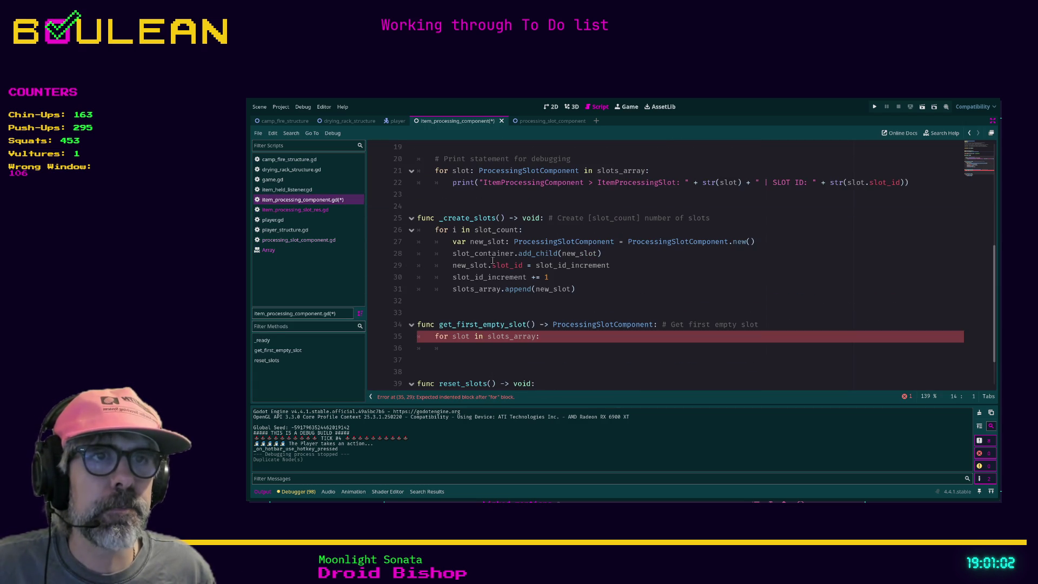
scroll(465, 324, "down", 1)
left_click(461, 336)
key("Return")
key("Return")
key("Return")
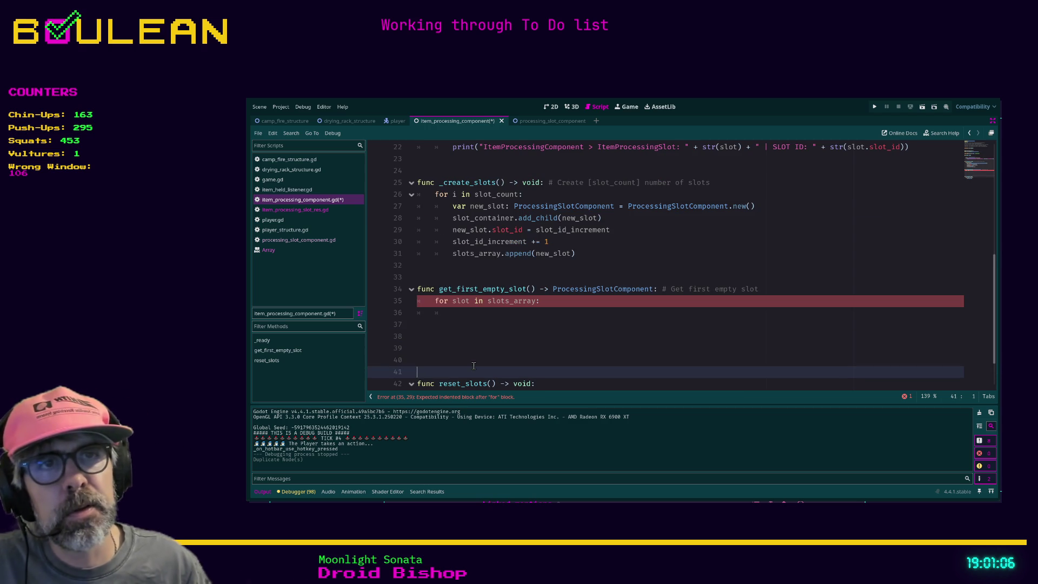
key("Up")
key("Up")
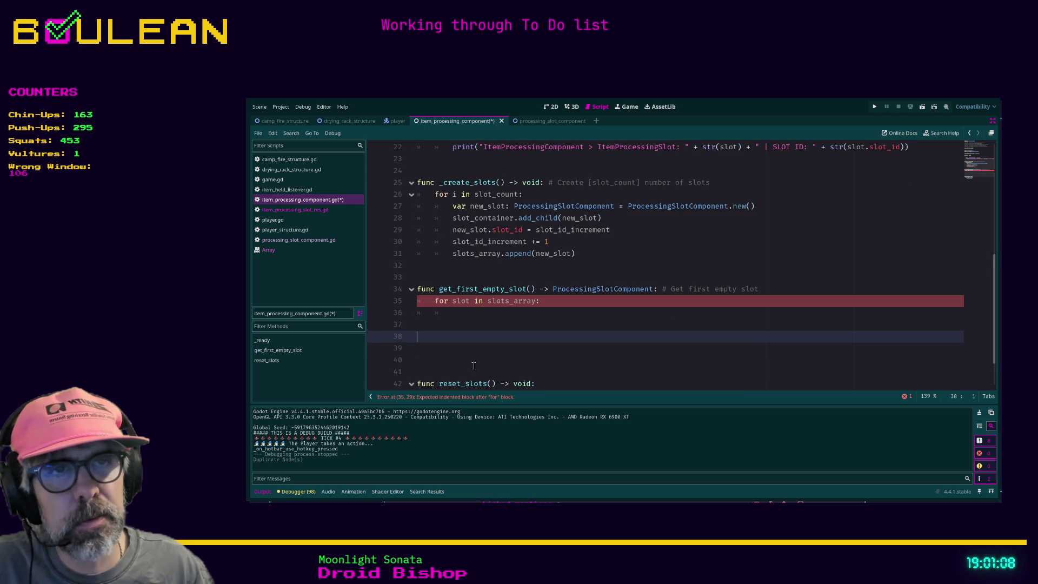
type("func sort_ascending(a, b): \tif a[1] < b[1]: \t\treturn true \treturn false  func _ready(): \tvar my_items = [[\"Tomato\", 5], [\"Apple\", 9], [\"Rice\", 4]] \tmy_items.sort_custom(sort_ascending) \tprint(my_items) # Prints [[\"Rice\", 4], [\"Tomato\", 5], [\"Apple\", 9]]")
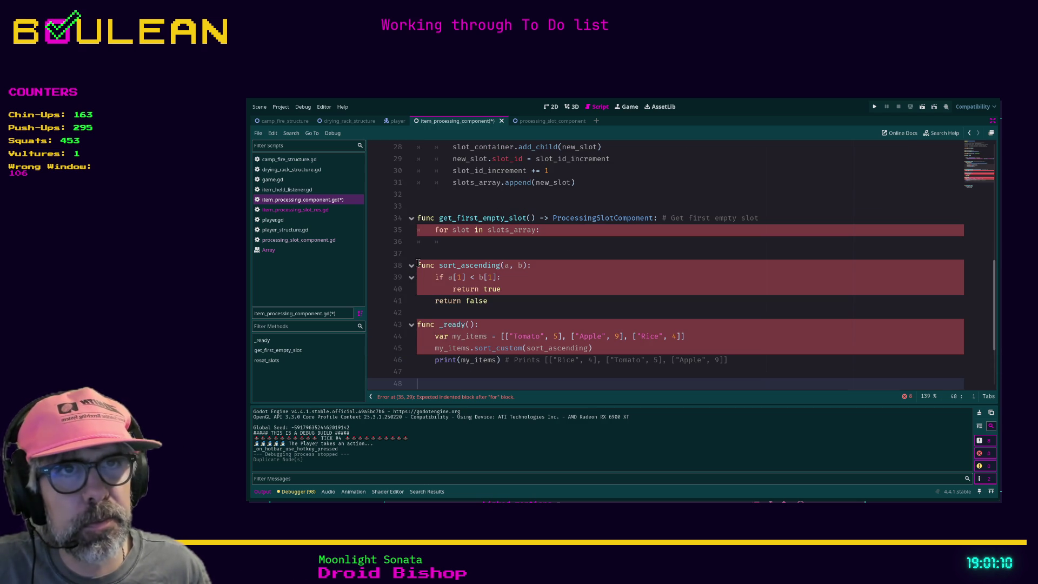
left_click(425, 268, "shift")
key("ctrl+k")
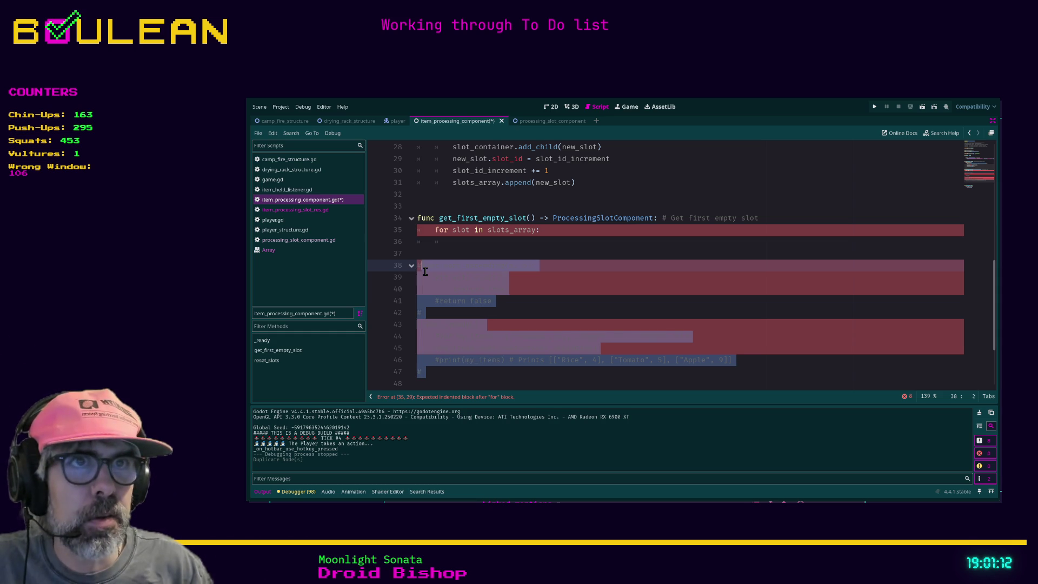
Start a new func declaration on its own line above the commented example.
key("Up")
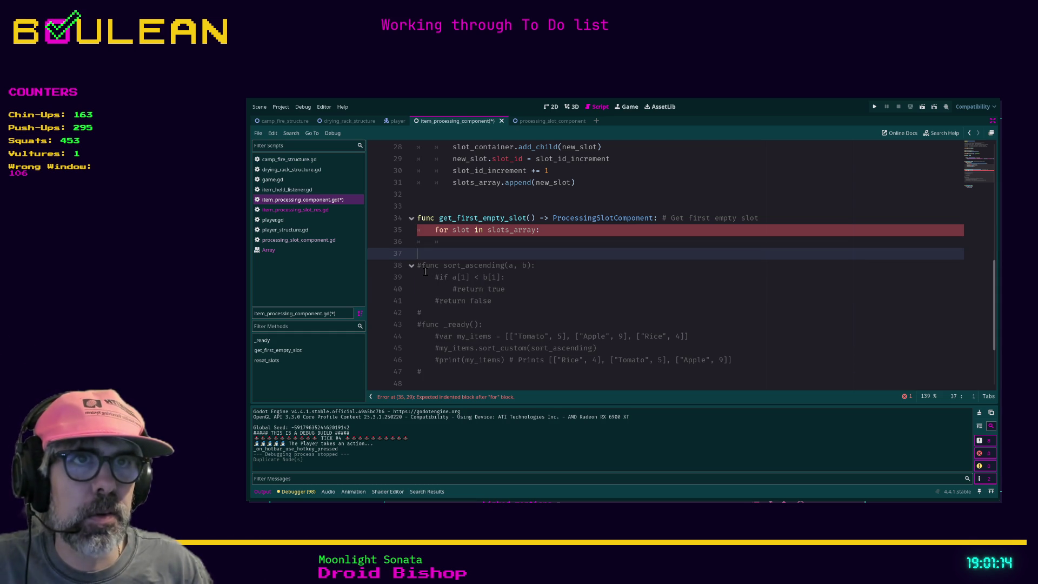
key("Return")
key("Return")
type("func")
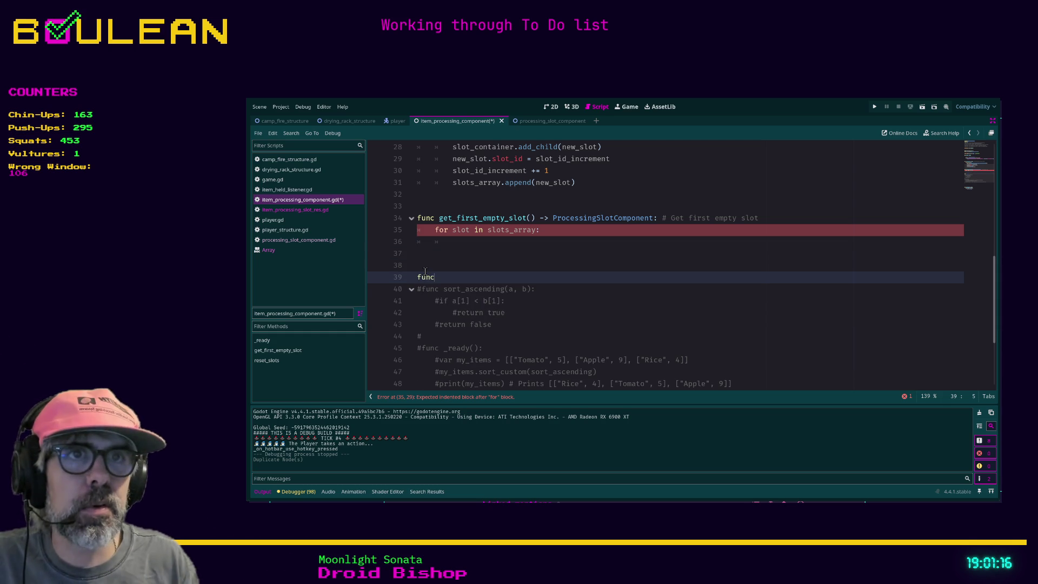
key("Home")
key("BackSpace")
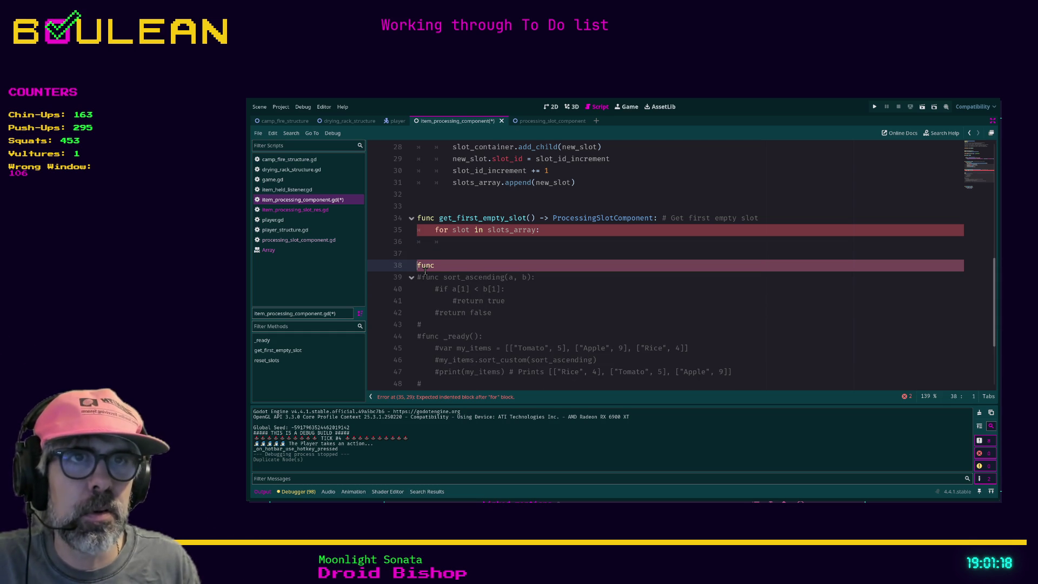
key("Return")
key("Up")
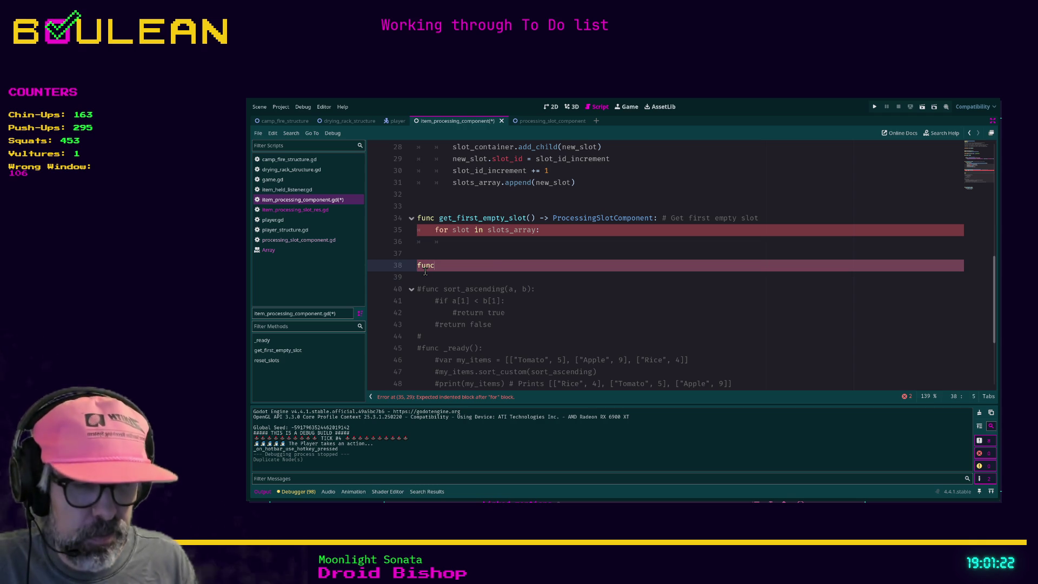
Name the function sort_by_slot_id(), fixing the typo, and bring up the Array reference.
type(" so")
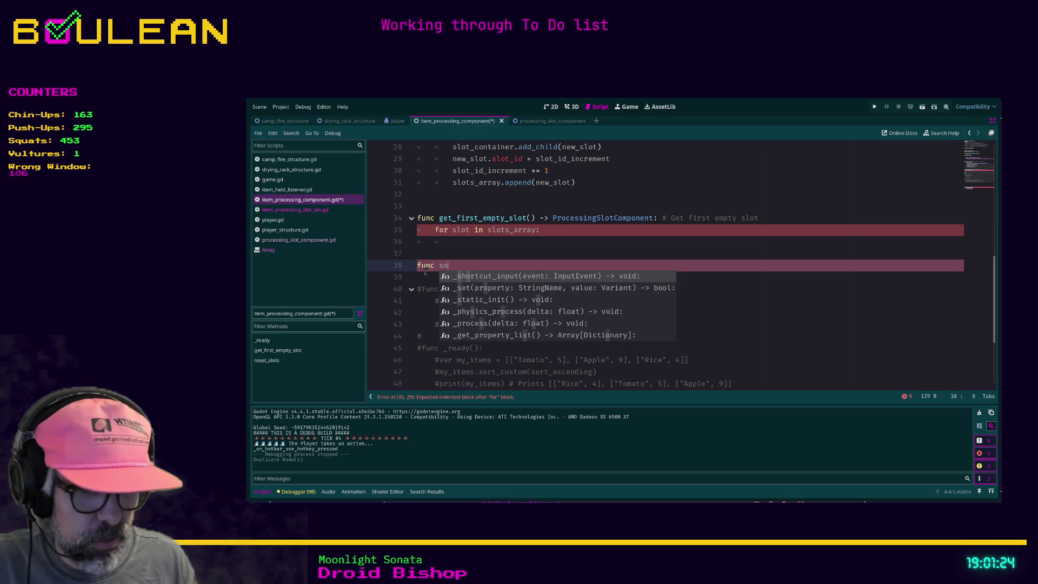
type("rt_by")
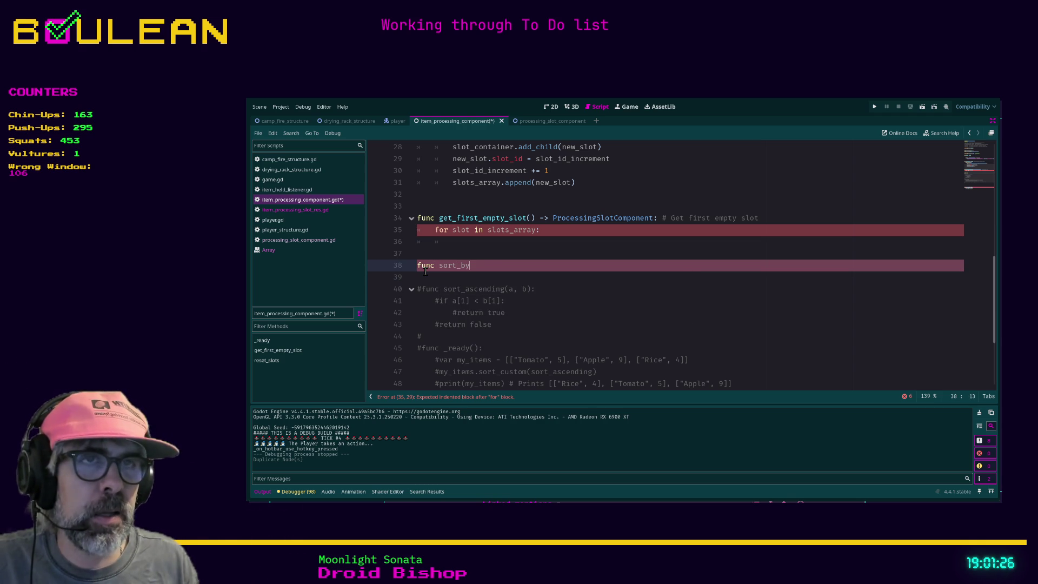
type("_slod_it")
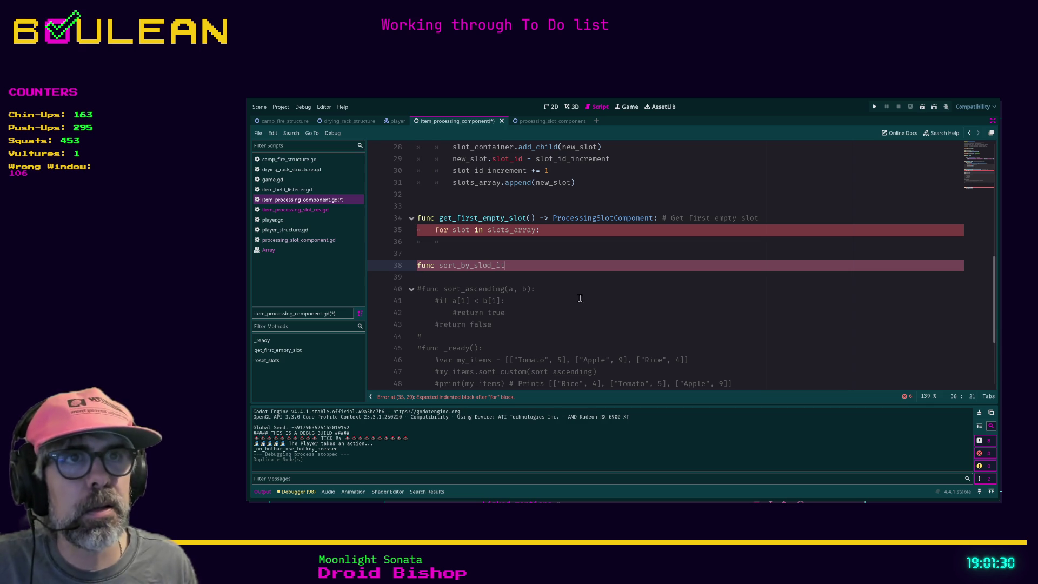
type("() ->")
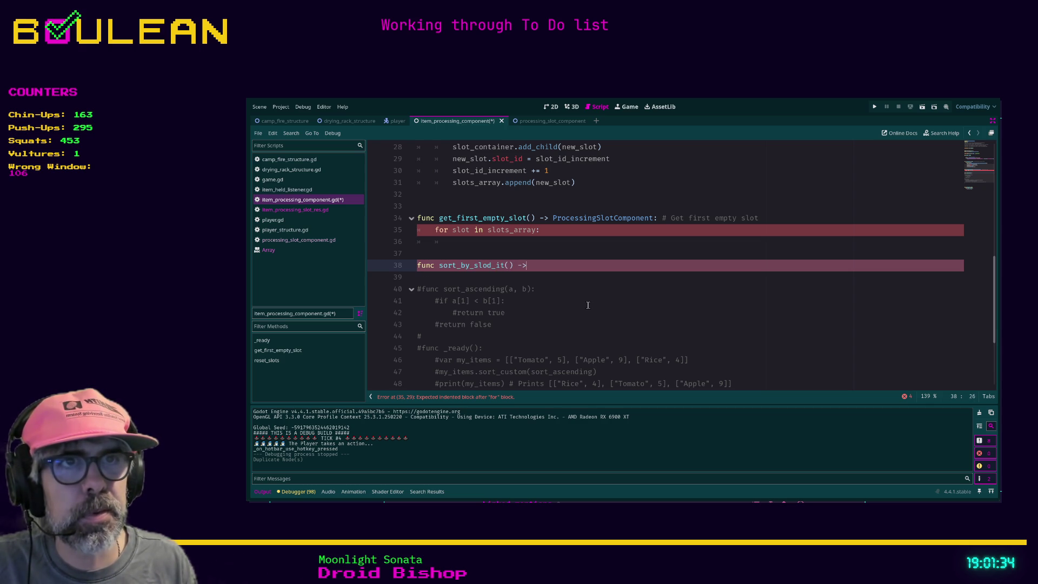
key("BackSpace")
key("BackSpace")
key("BackSpace")
type("t_id()")
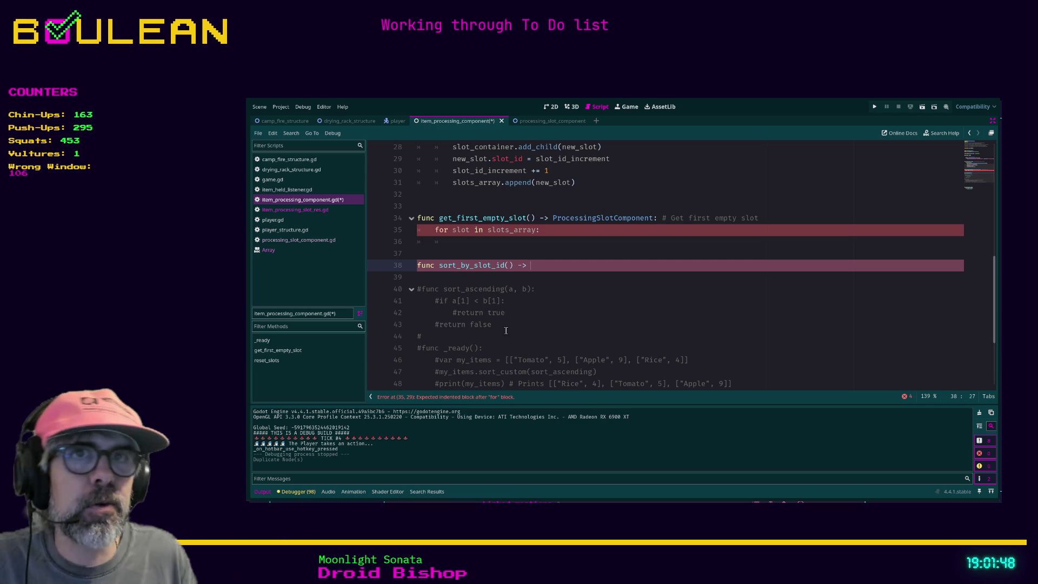
left_click(286, 250)
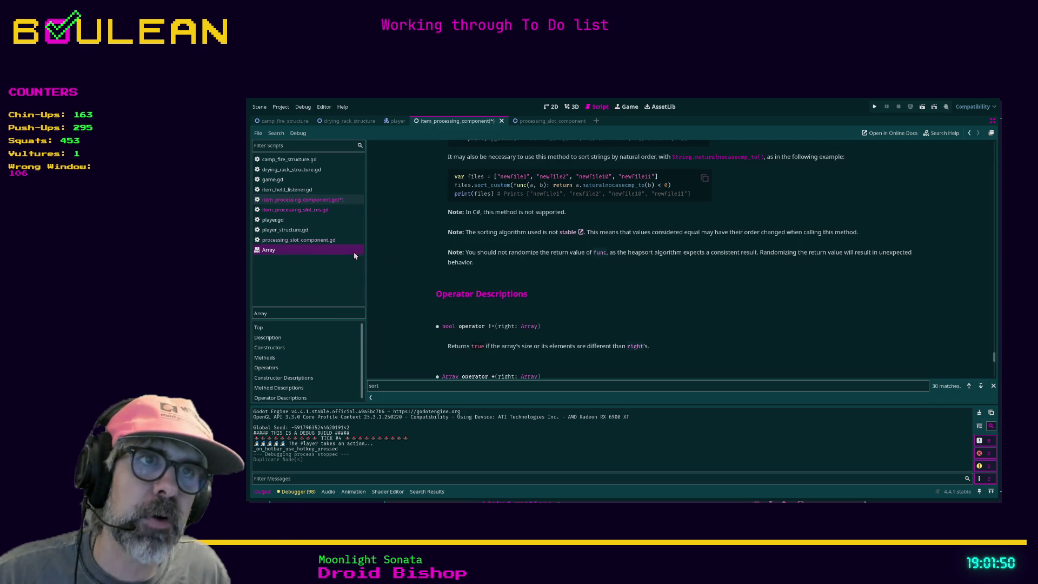
Review the sort_ascending example's signature in the Array reference, then return to the script.
scroll(596, 217, "up", 3)
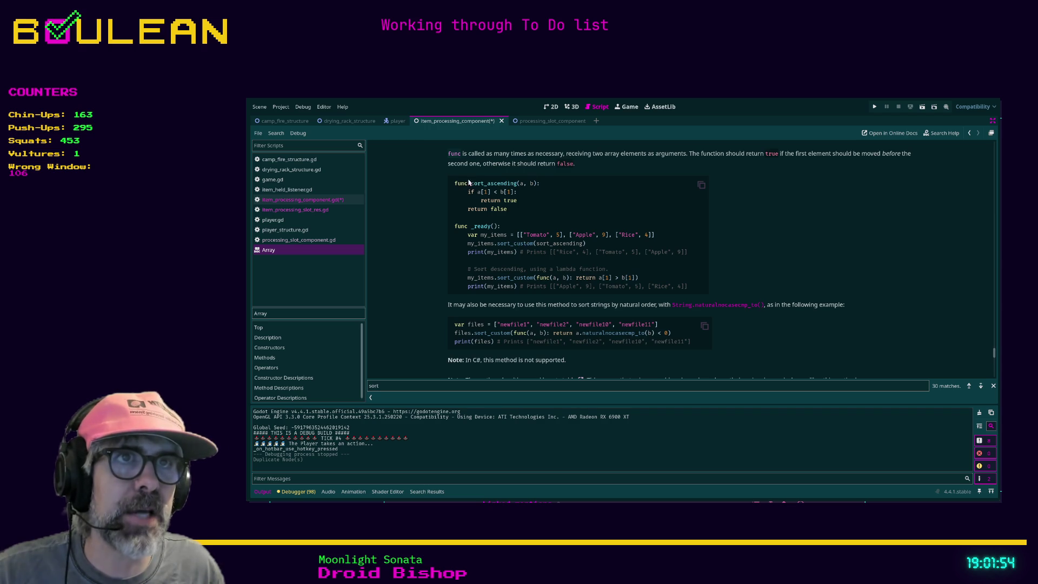
mouse_move(698, 288)
left_mouse_down()
mouse_move(627, 277)
mouse_move(486, 230)
mouse_move(453, 187)
mouse_move(689, 254)
mouse_move(697, 288)
left_mouse_up()
left_click(698, 257)
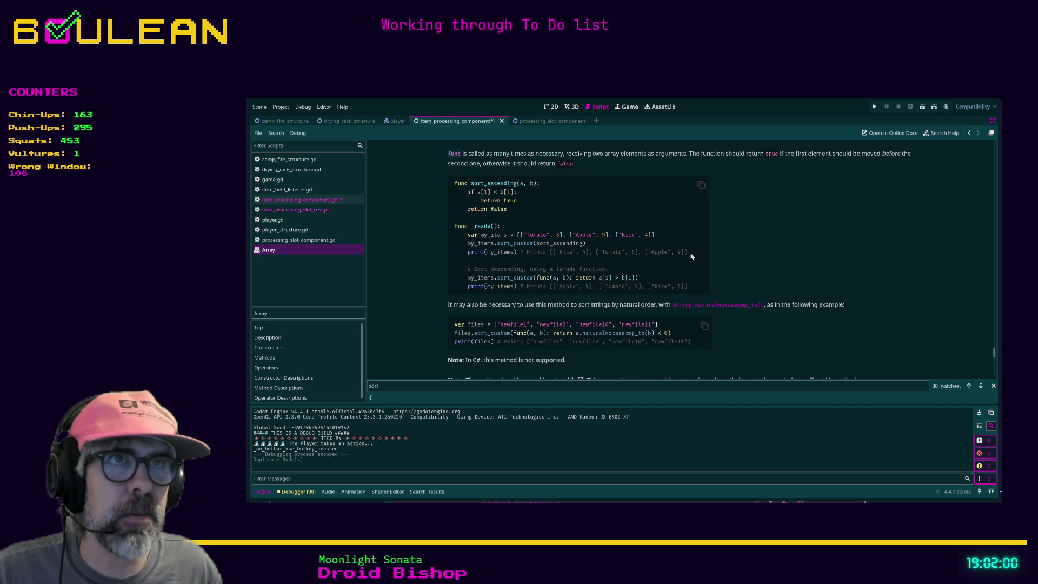
left_click_drag(545, 183, 457, 187)
left_click(538, 188)
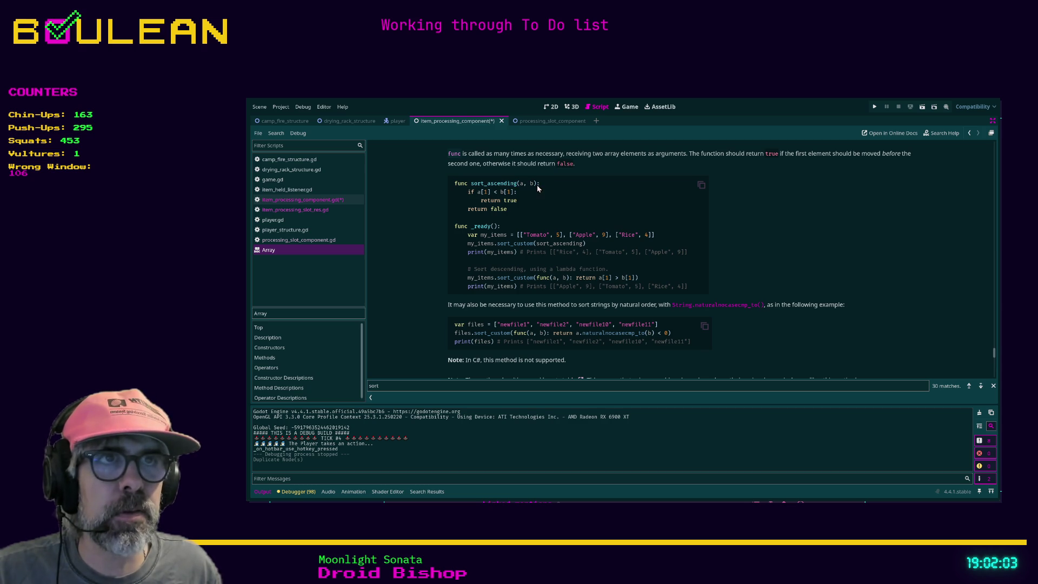
left_click(299, 202)
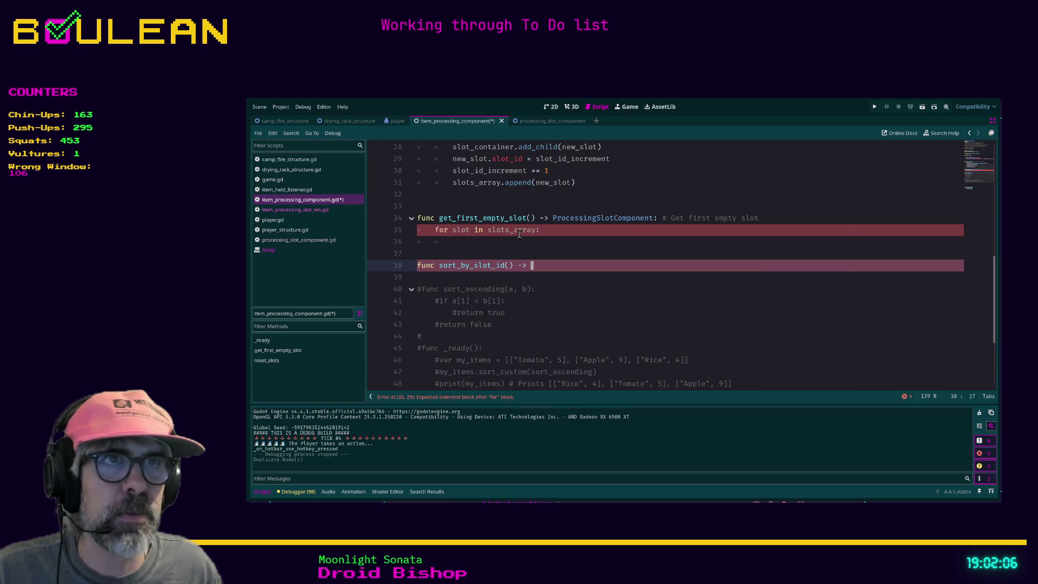
Give sort_by_slot_id a bool return type and start an if statement in its body.
type("bool:")
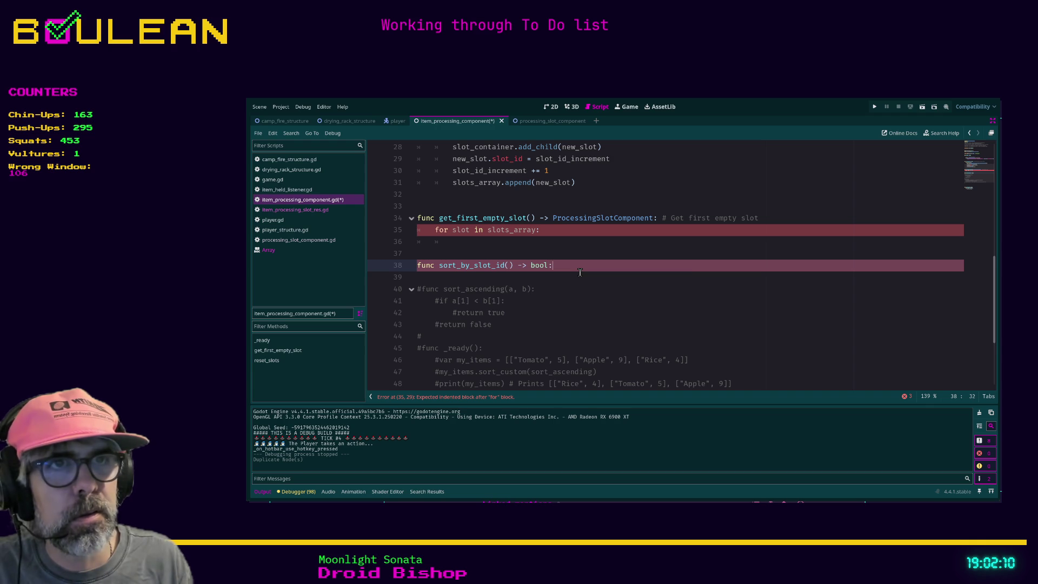
key("Return")
type("if")
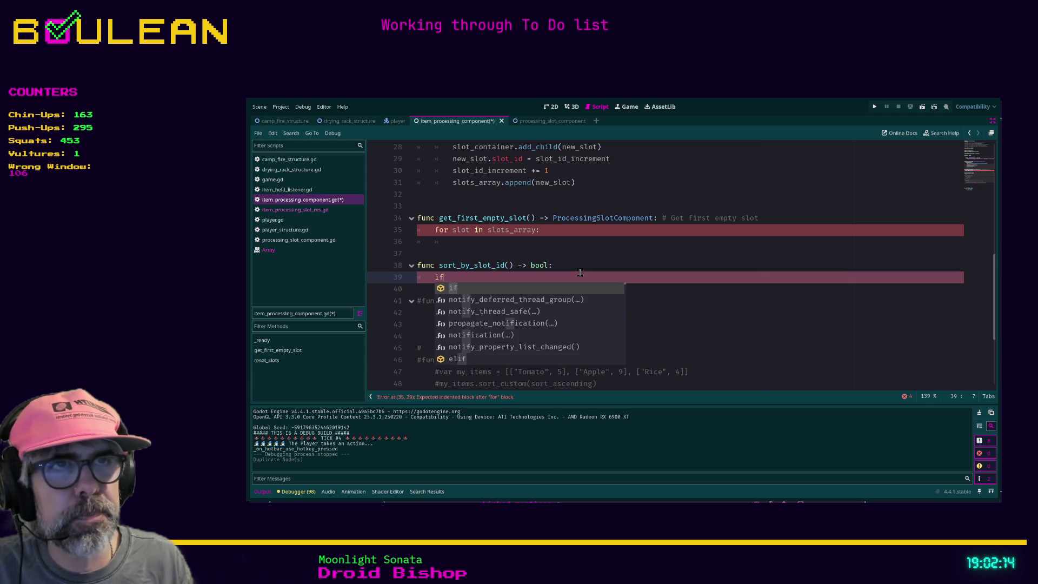
left_click(580, 272)
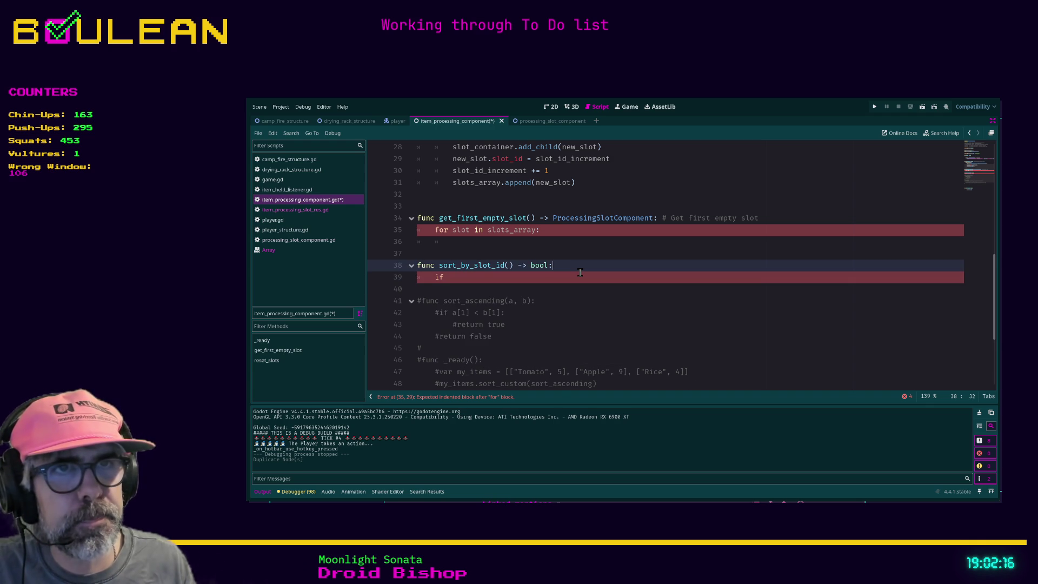
scroll(580, 273, "down", 1)
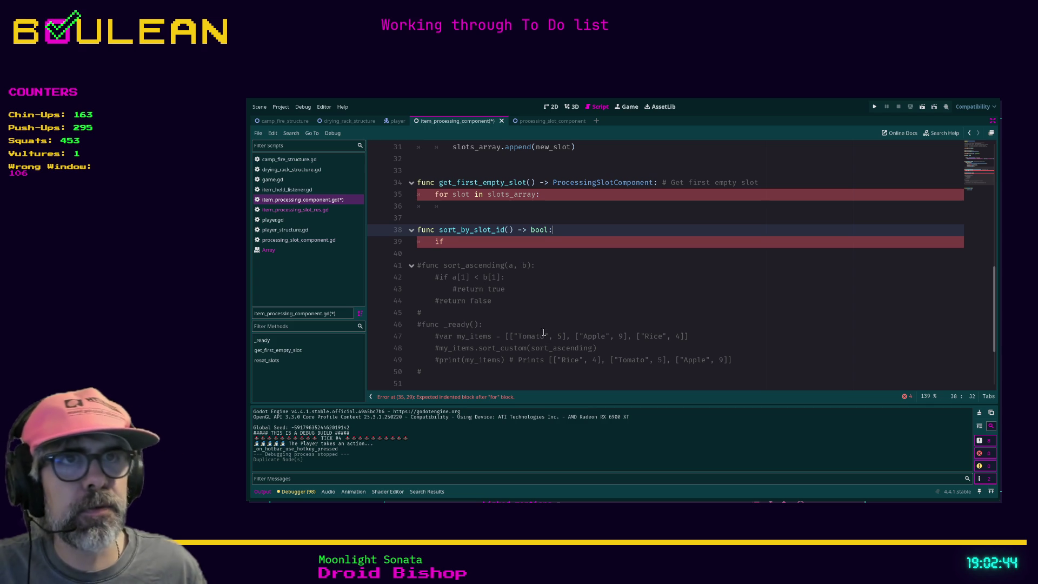
Correct the if line and begin its condition with a.slot.
left_click(452, 242)
scroll(558, 310, "up", 1)
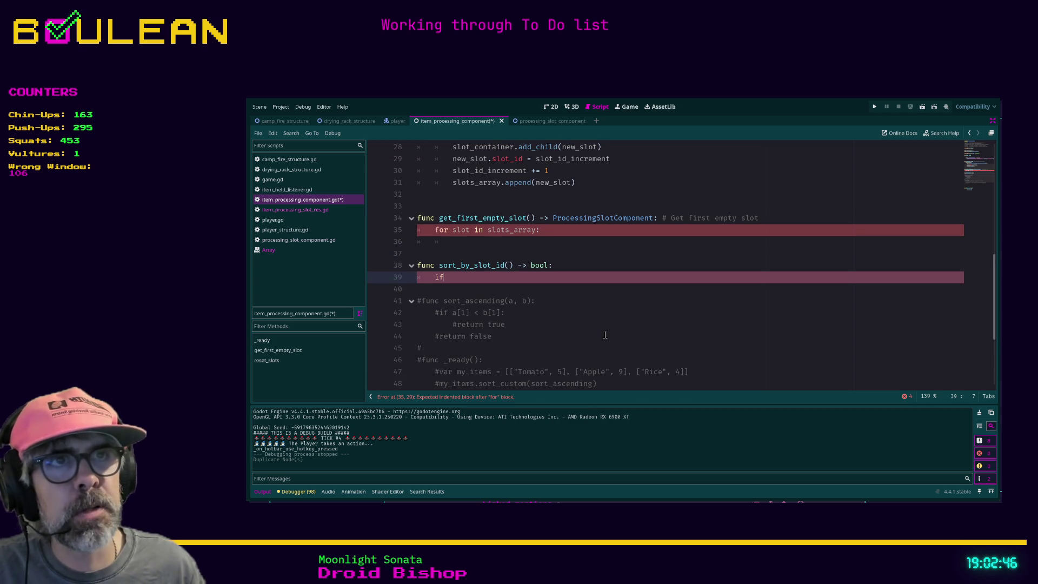
type("slo")
key("BackSpace")
key("BackSpace")
key("BackSpace")
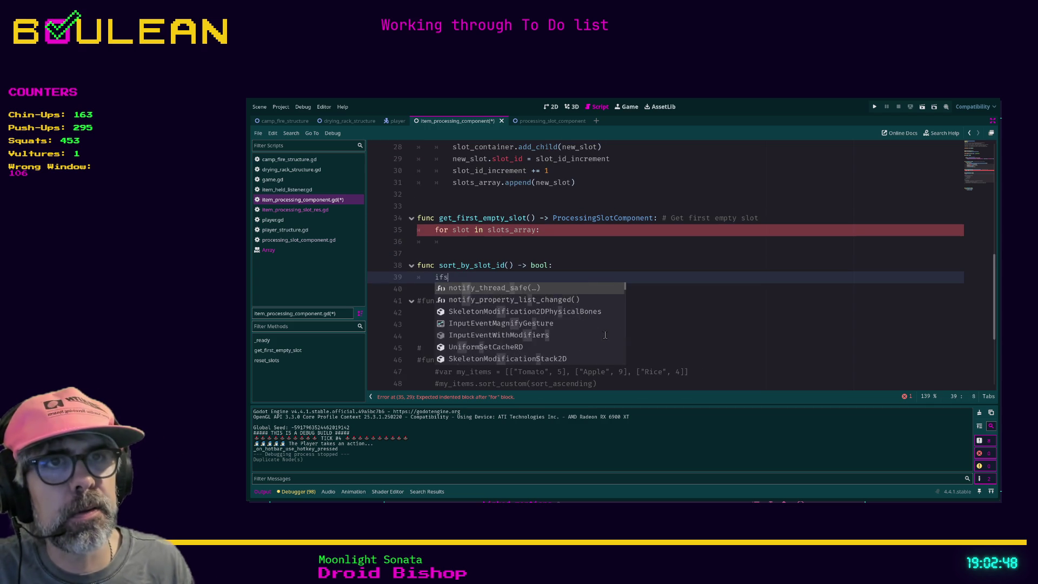
type("f")
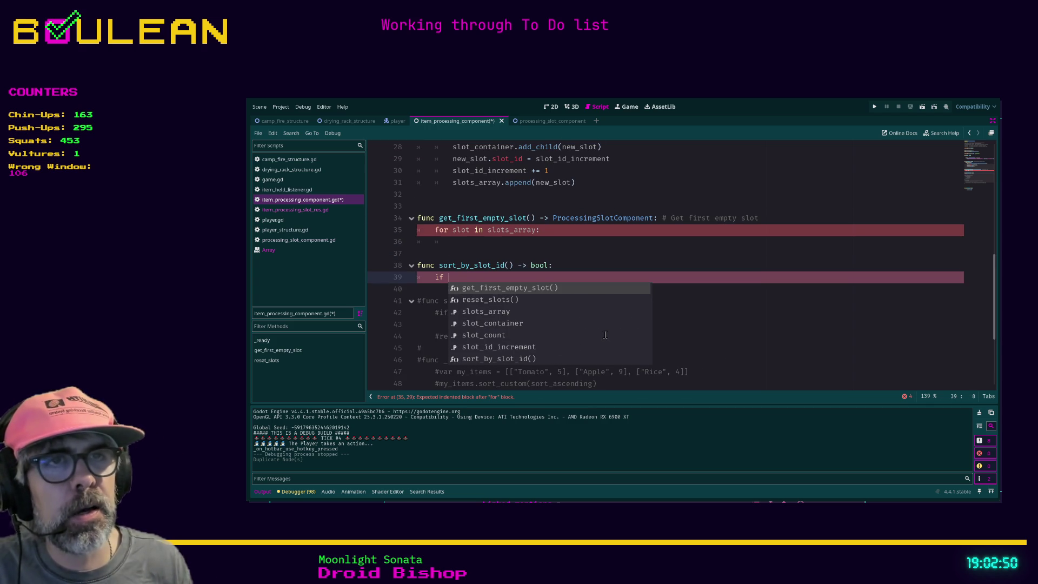
left_click(699, 312)
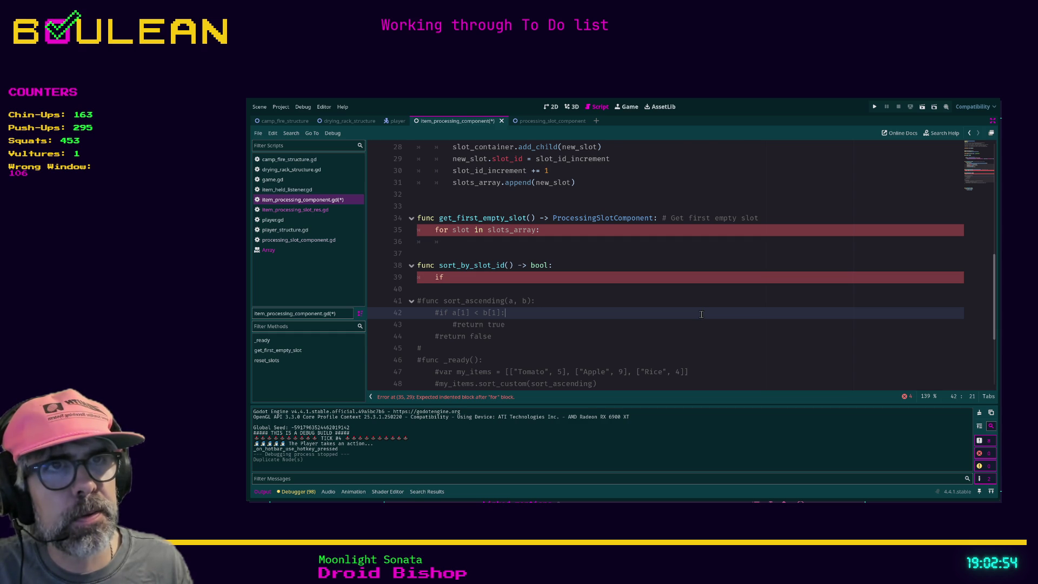
scroll(702, 314, "up", 1)
scroll(701, 314, "down", 2)
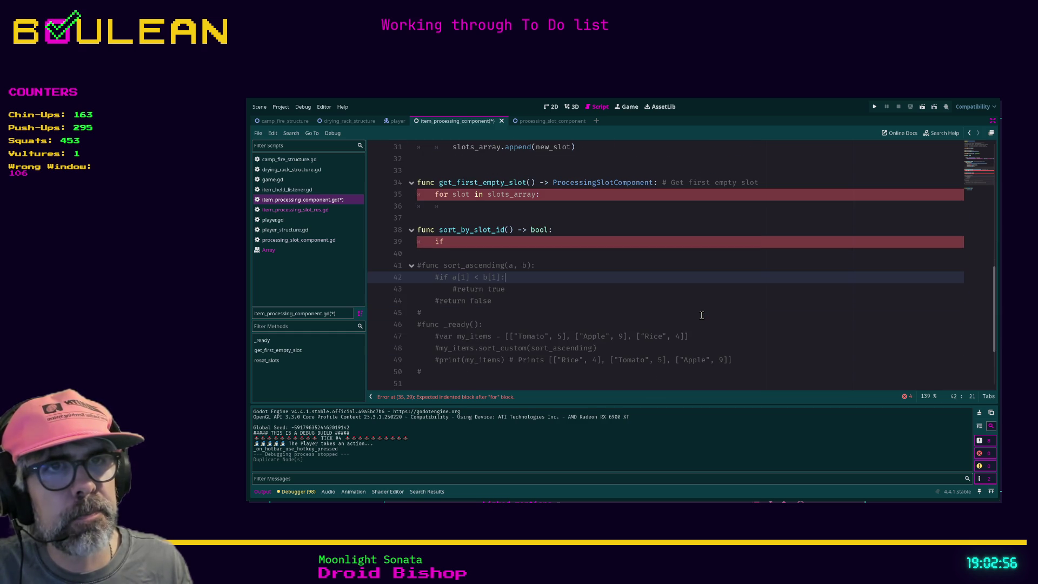
left_click(470, 244)
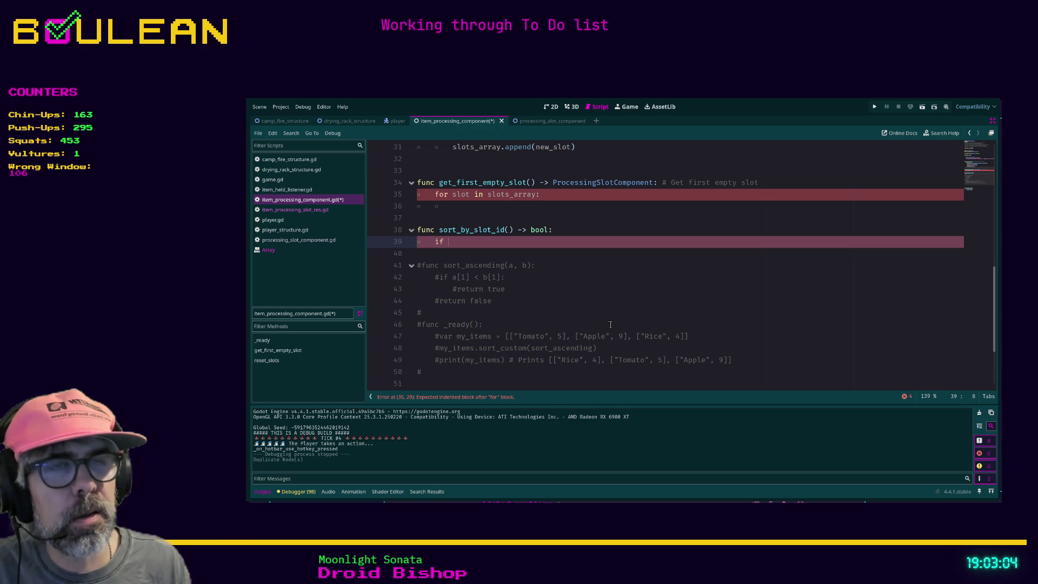
type("a.slot")
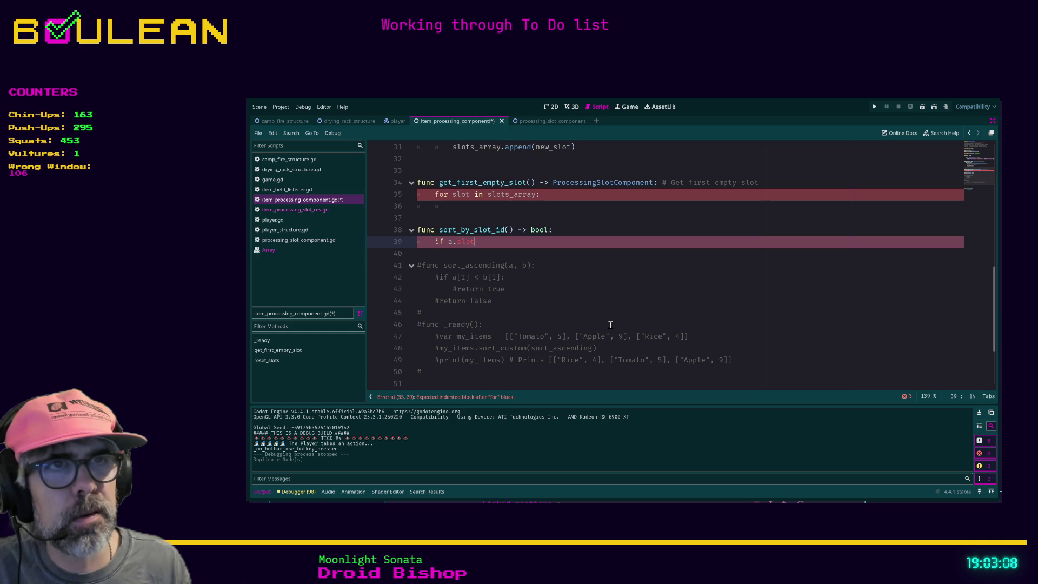
Add parameters a, b and complete the condition a.slot_id < b.slot_id.
left_click(511, 230)
type("a, b")
left_click(502, 242)
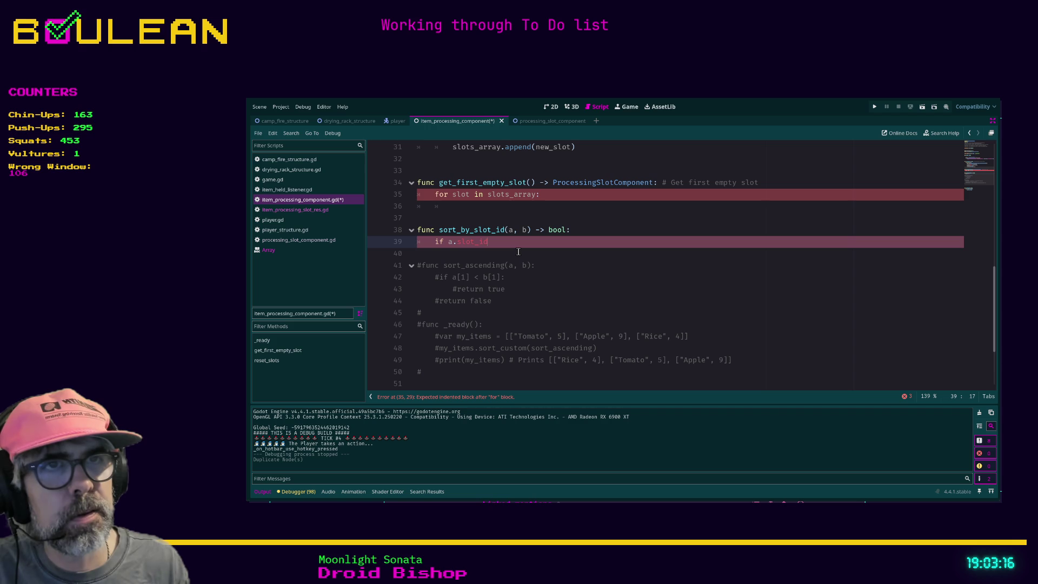
type("< b.slot")
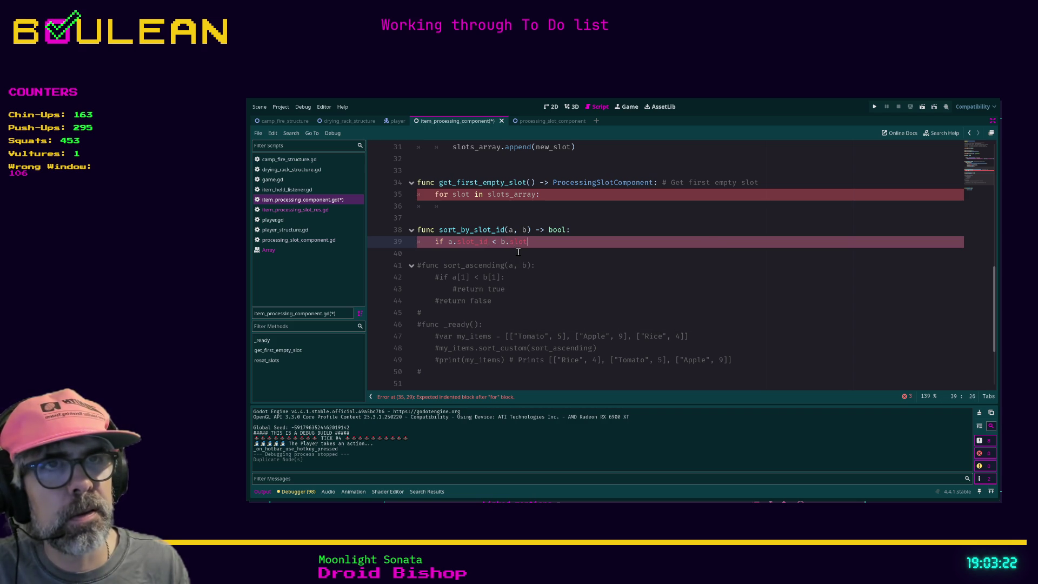
type("_id:")
Return true inside the if block and return false after it.
key("Return")
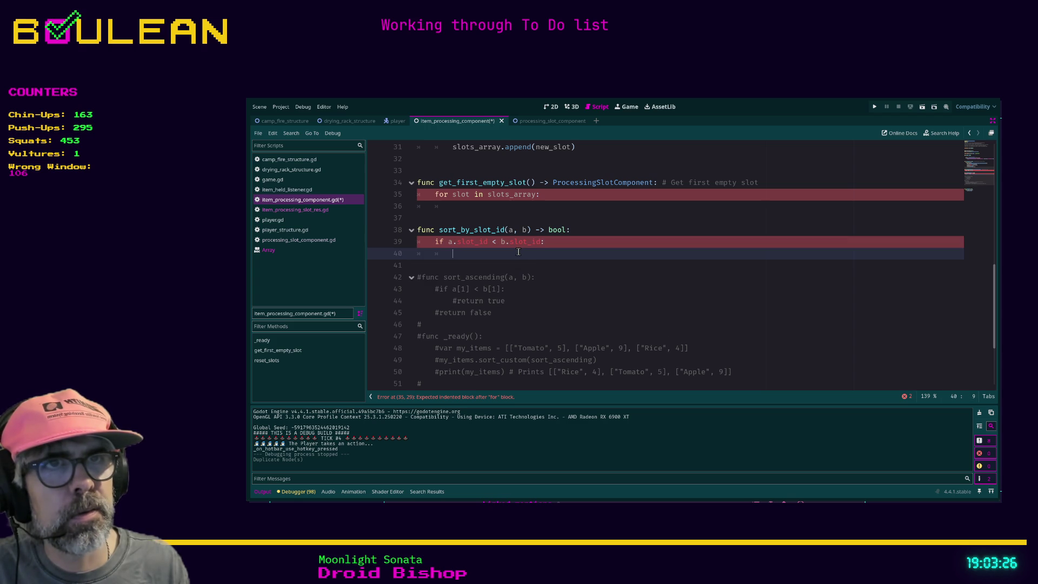
type("return true")
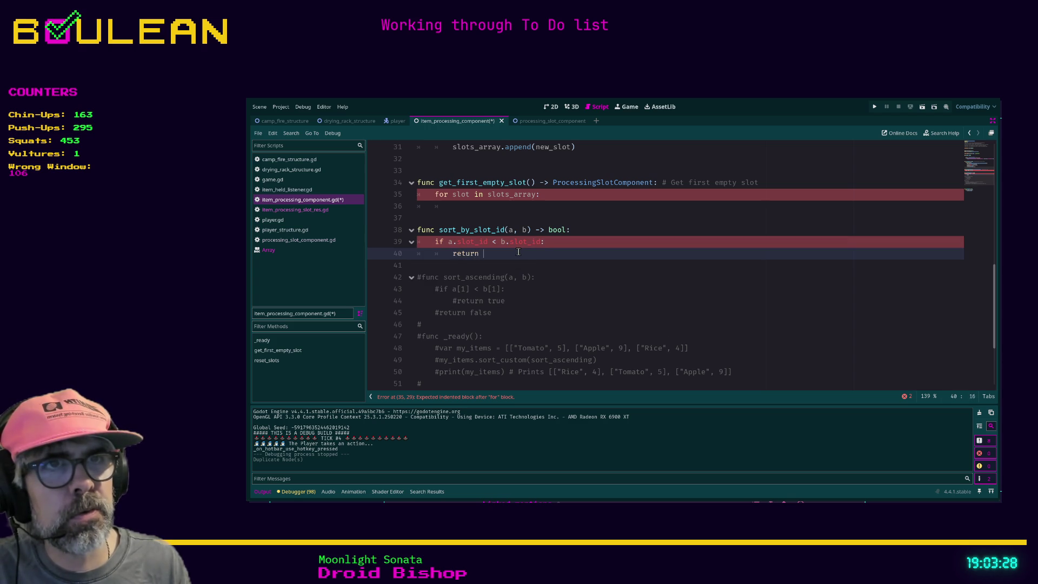
key("Return")
key("BackSpace")
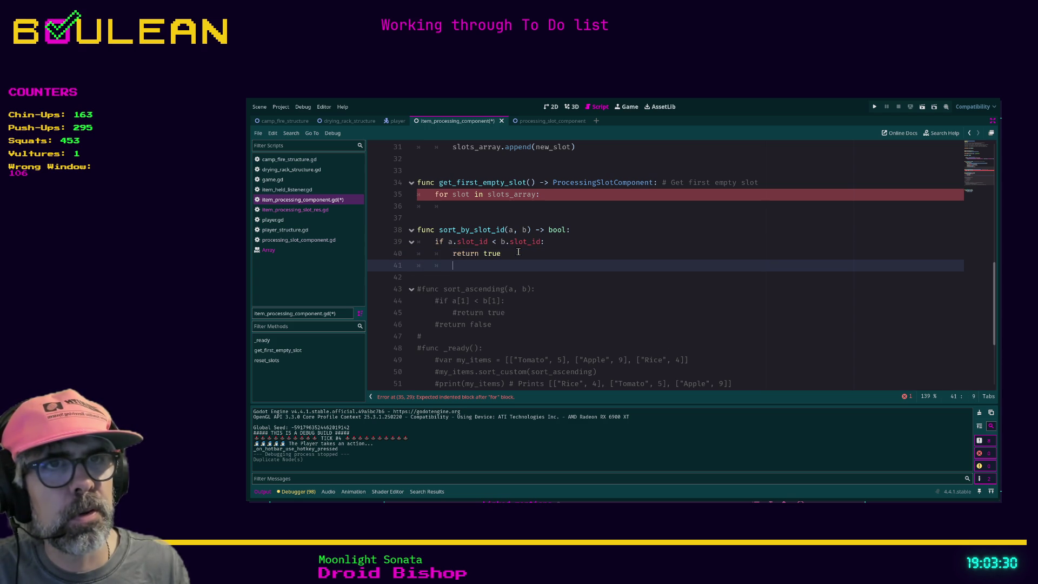
type("return false")
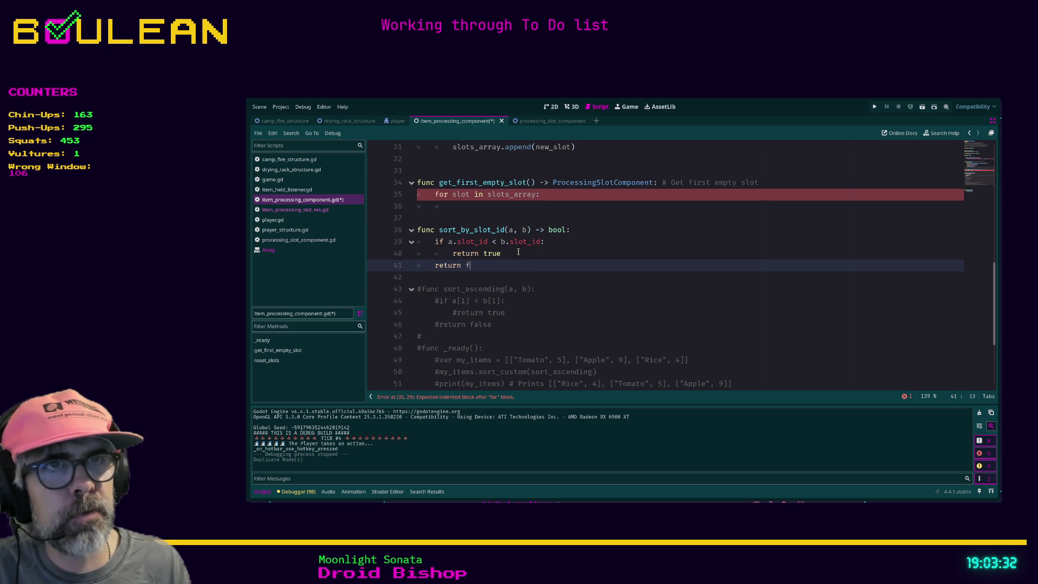
scroll(467, 306, "down", 2)
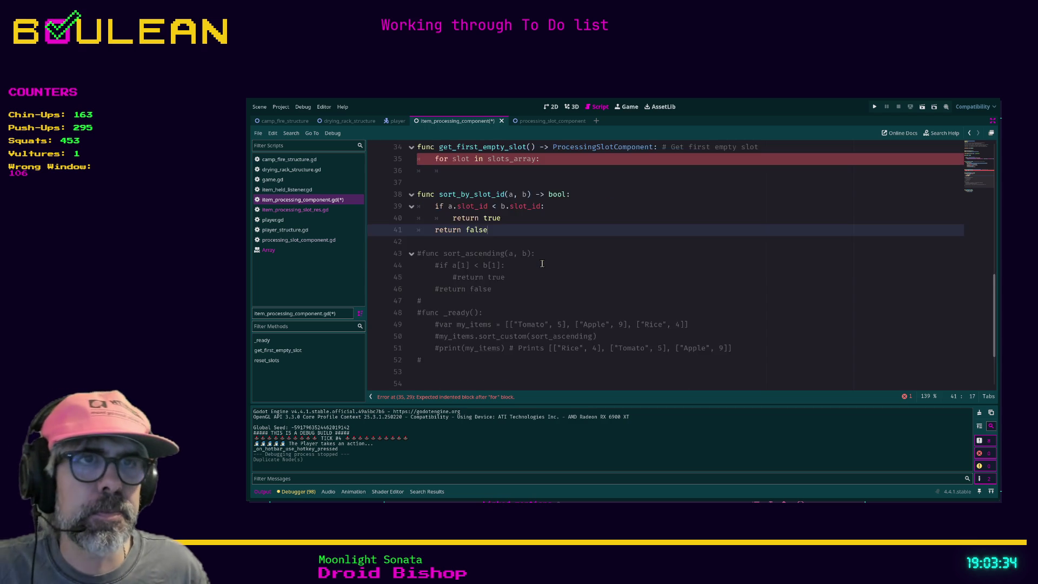
scroll(466, 306, "down", 1)
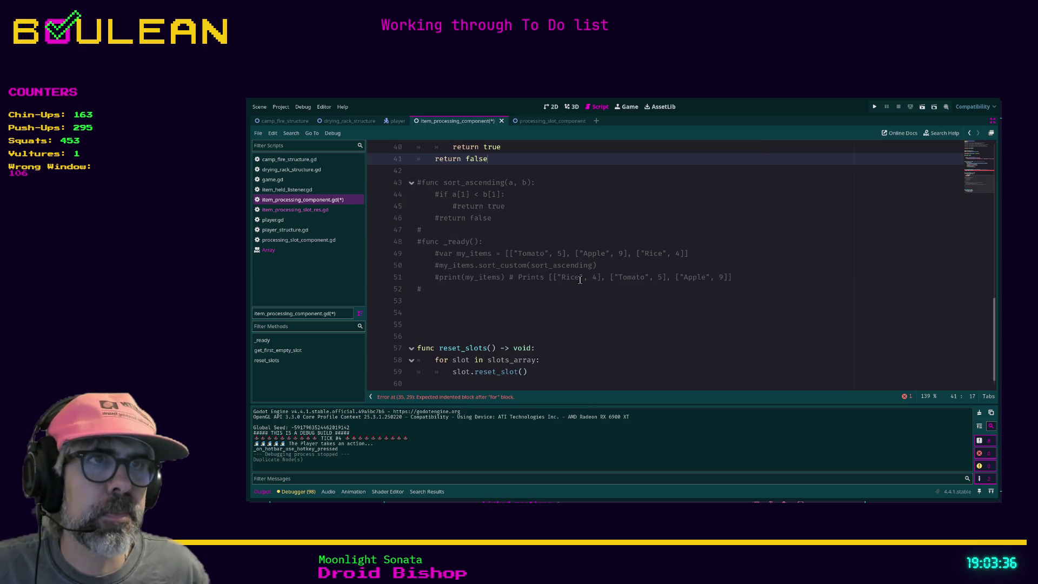
scroll(598, 290, "up", 1)
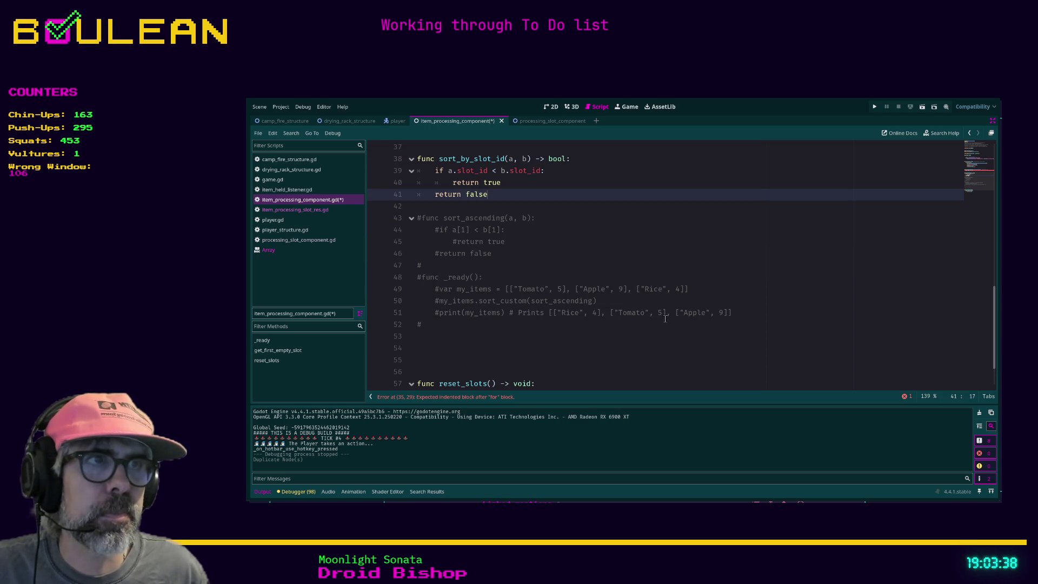
scroll(605, 291, "up", 2)
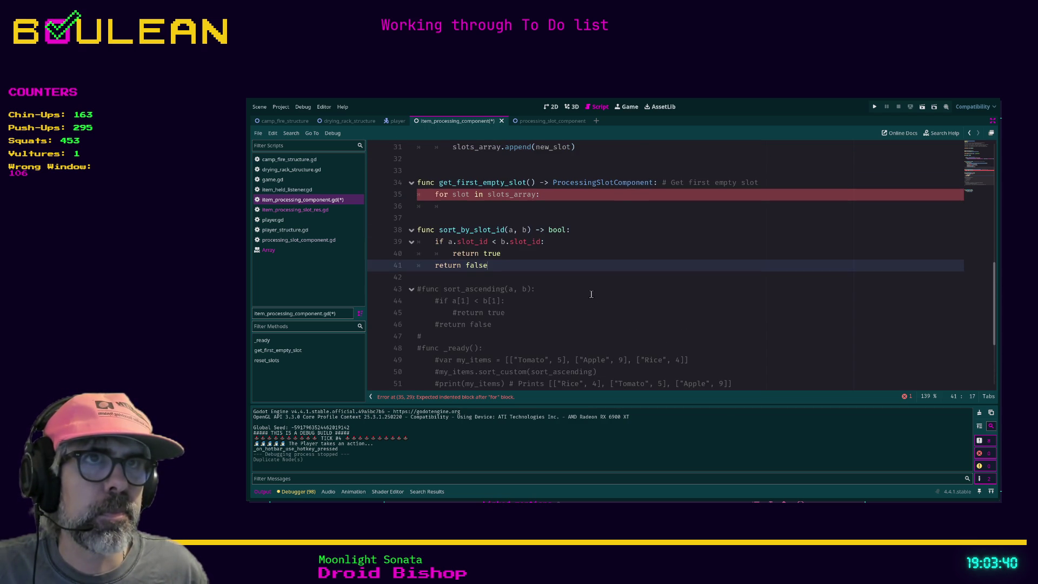
scroll(553, 294, "up", 1)
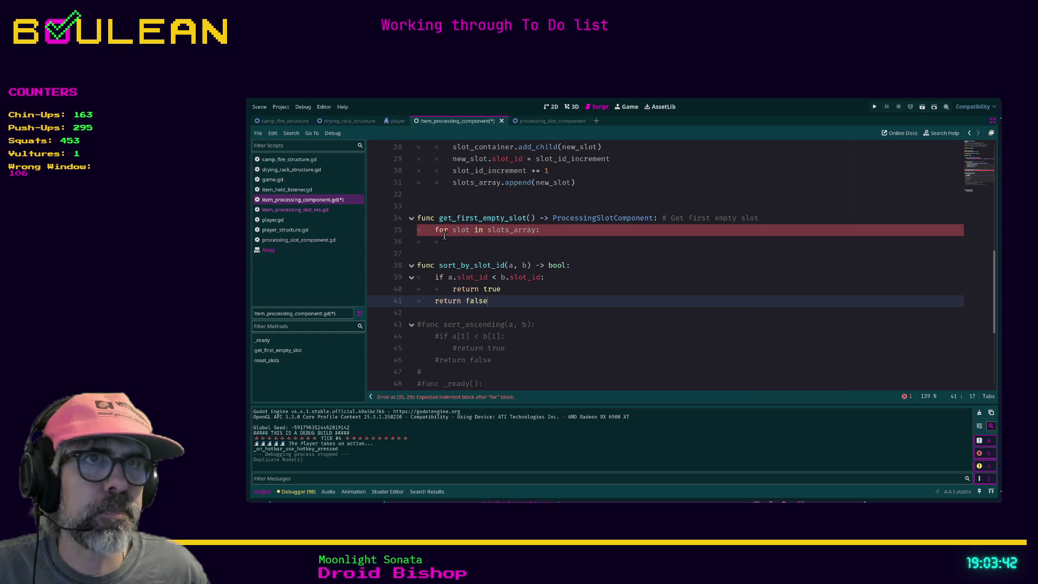
left_click_drag(541, 231, 396, 222)
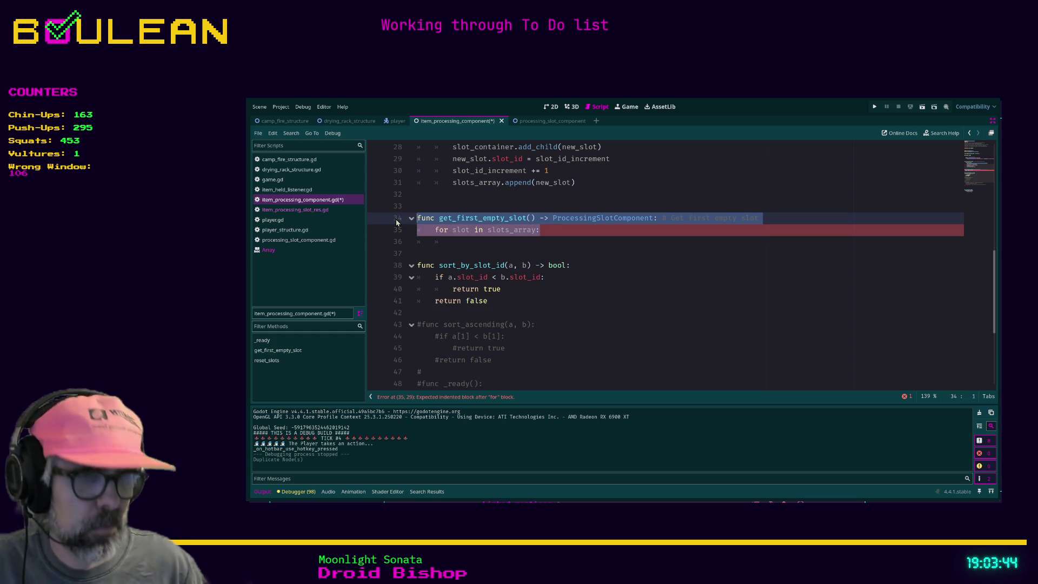
Comment out get_first_empty_slot and type sort_by_slot_id's parameters a and b as int.
key("ctrl+k")
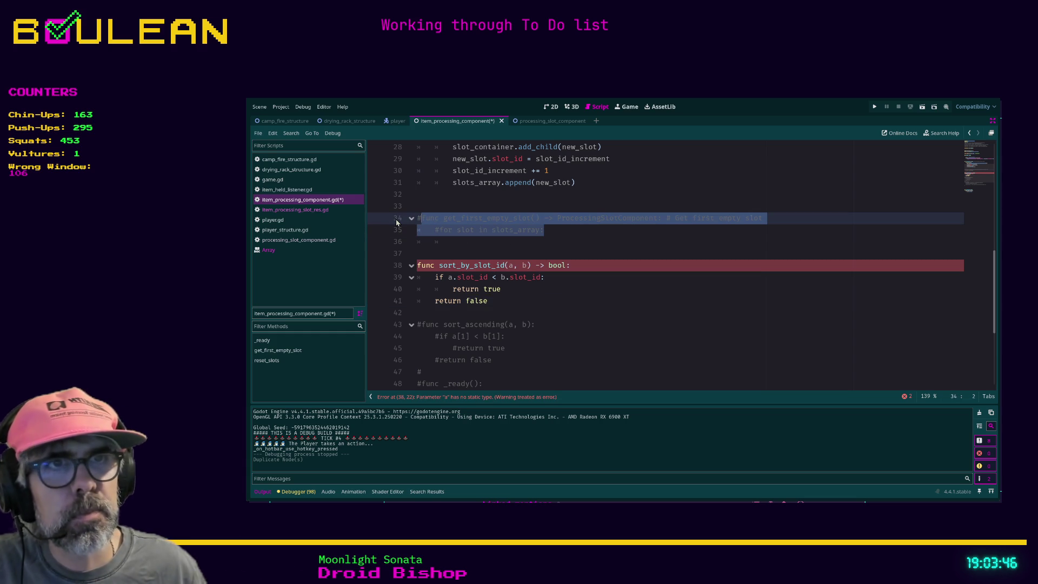
scroll(414, 248, "down", 1)
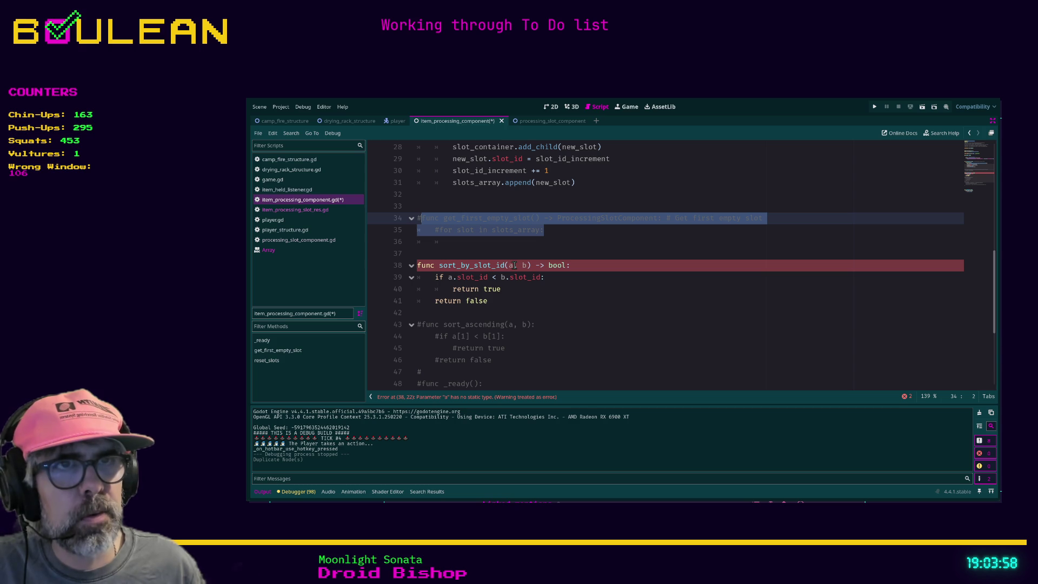
left_click(514, 265)
type(": int")
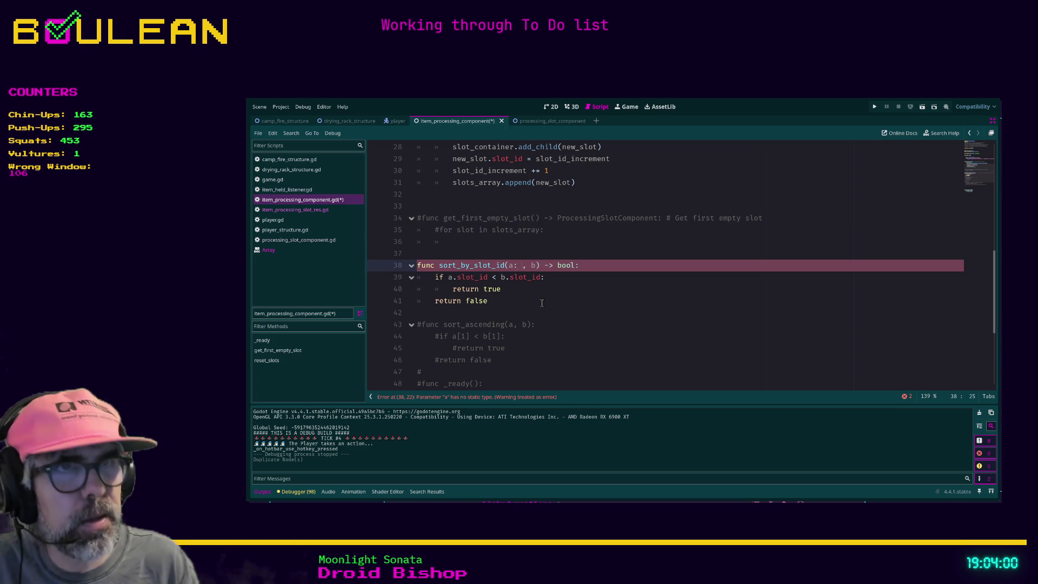
key("Right")
key("Right")
key("Right")
type(": int")
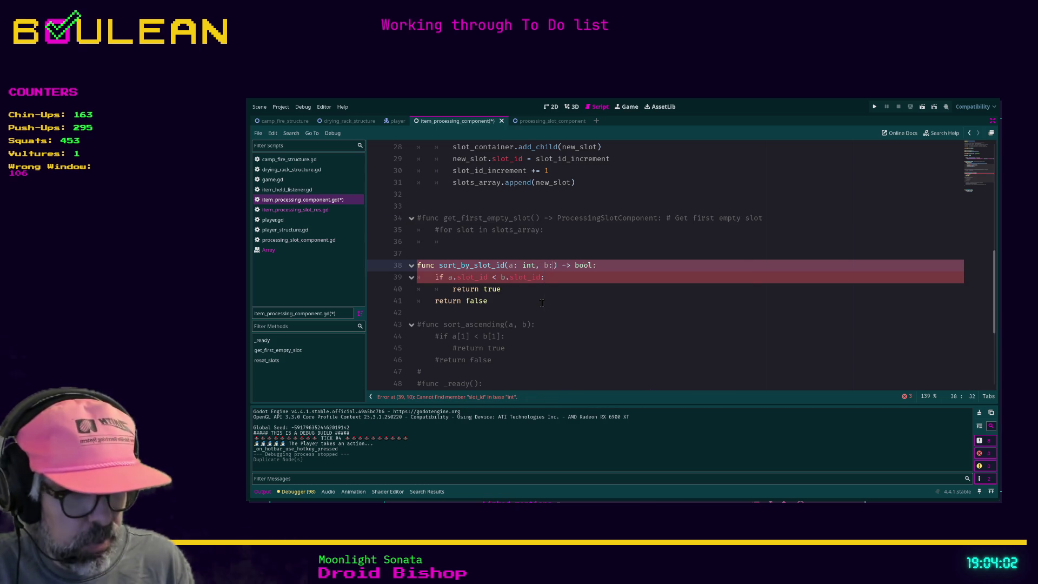
left_click(541, 302)
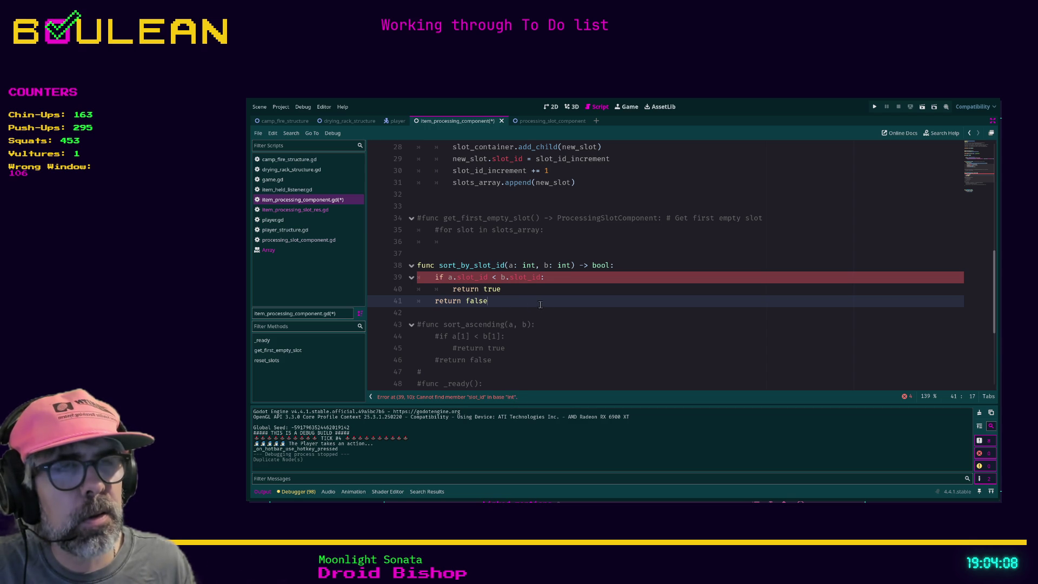
Change both parameter types to ProcessingSlotComponent and save the script.
double_click(531, 266)
scroll(604, 343, "up", 1)
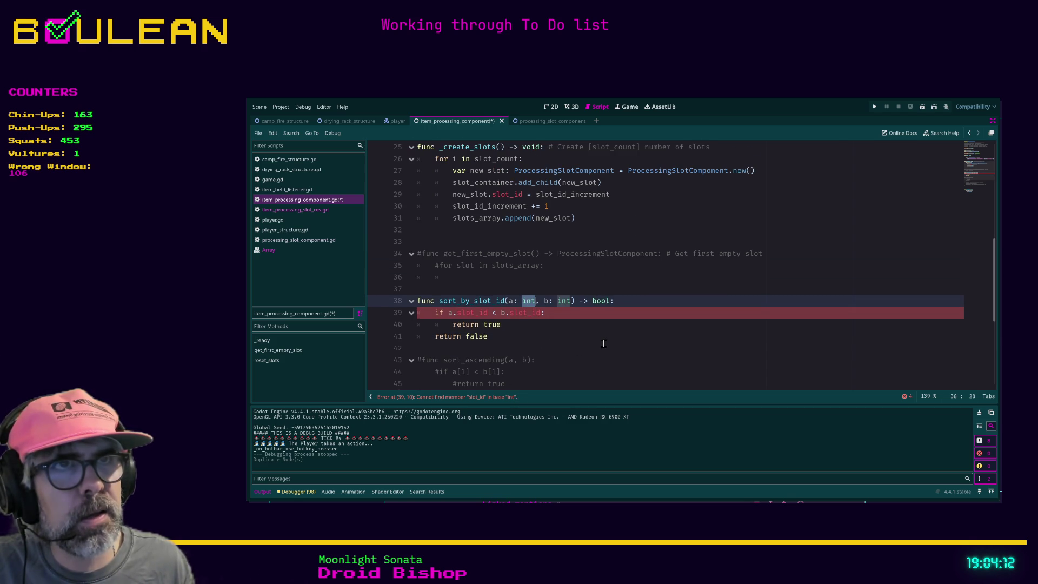
type("ProcessingS")
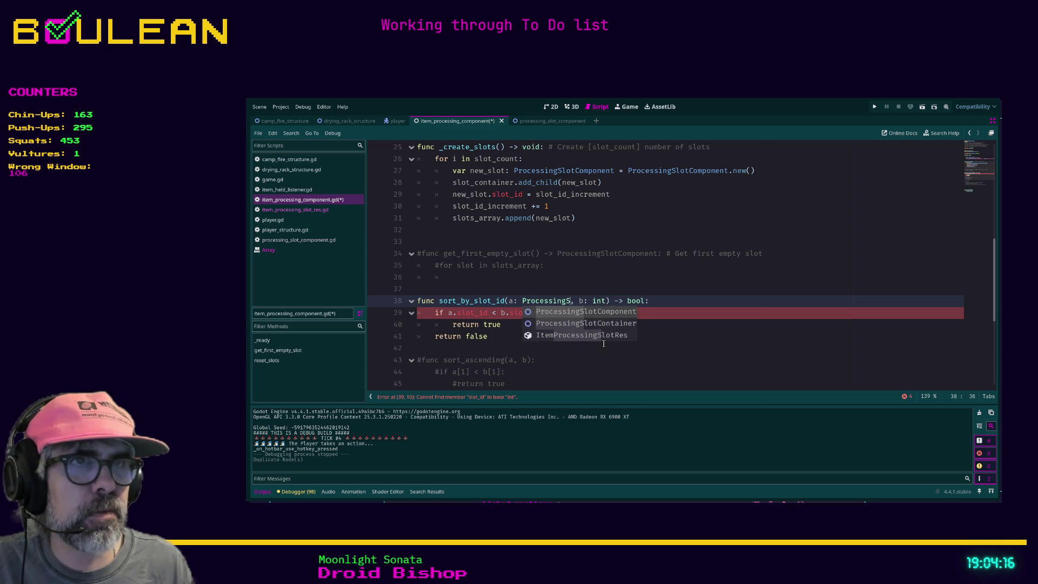
key("Return")
key("Right")
key("Right")
key("shift+Right")
key("shift+Right")
key("shift+Right")
type("ProcessingS")
key("Return")
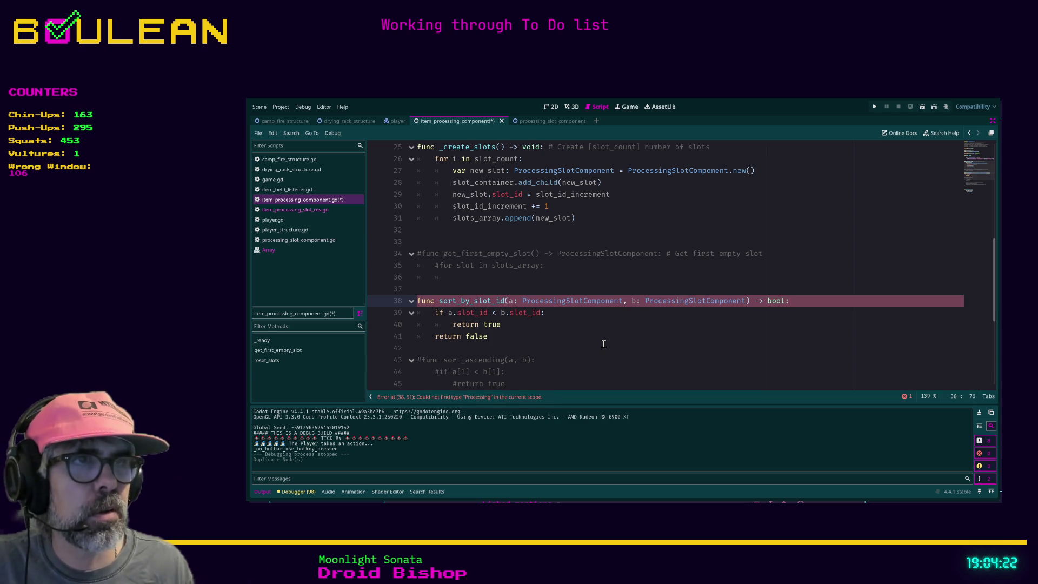
left_click(566, 327)
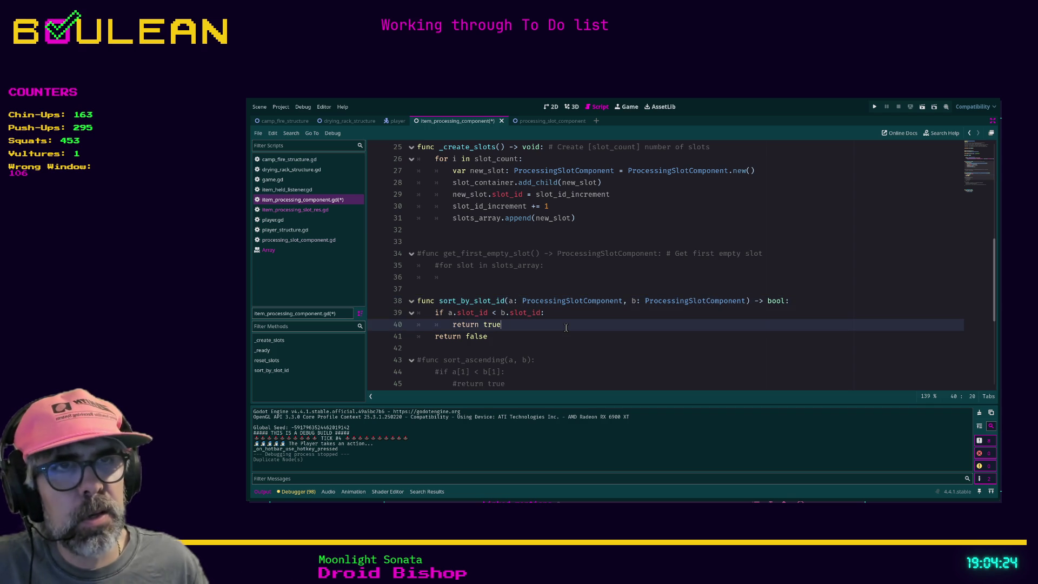
key("ctrl+s")
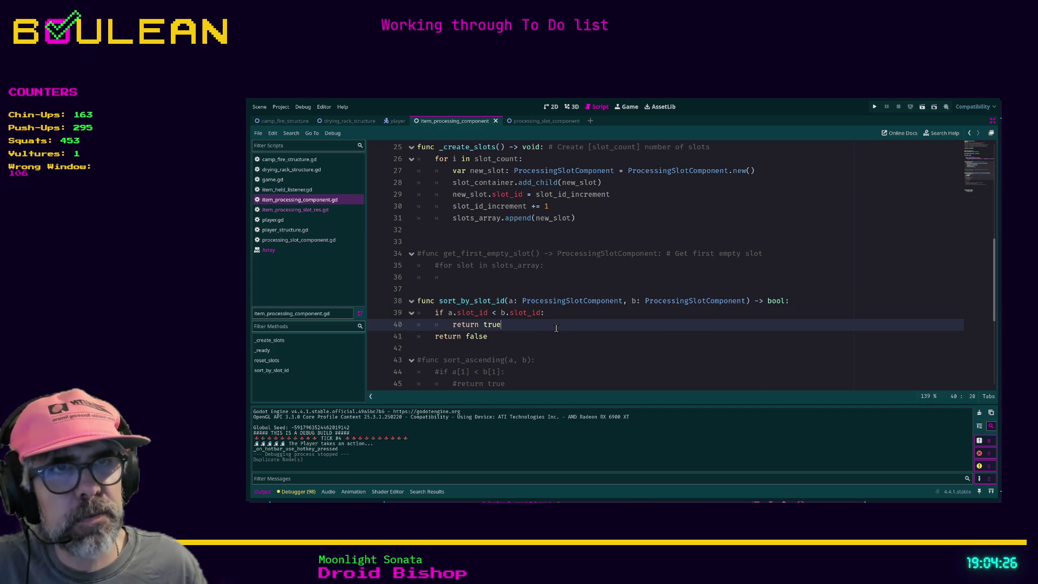
Restore the sort_custom call in _ready and pass sort_by_slot_id as its comparator.
key("ctrl+z")
type("_ascending")
left_click(610, 336)
scroll(627, 334, "down", 3)
scroll(627, 334, "up", 5)
double_click(591, 313)
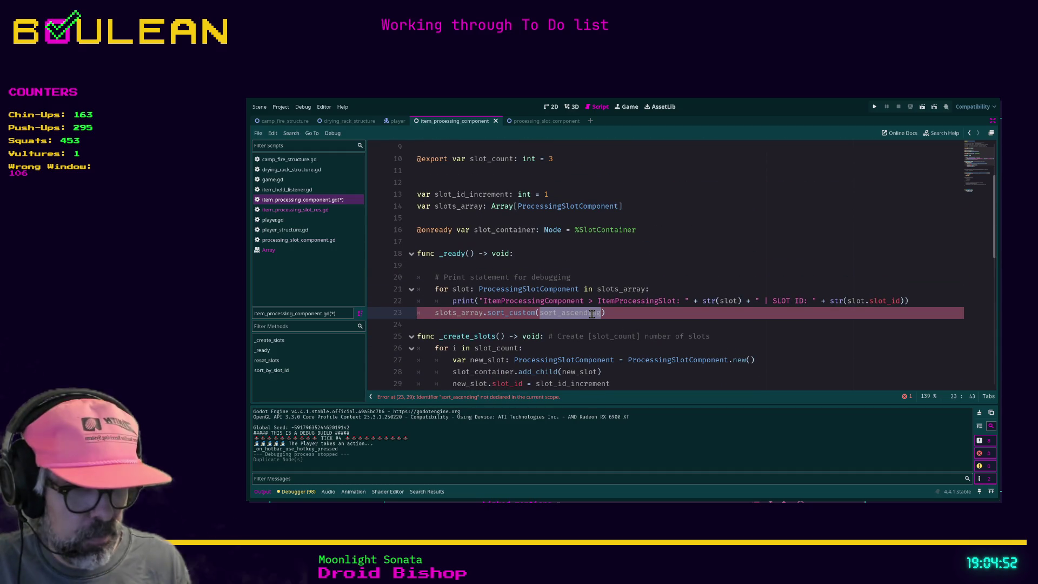
type("sort_by_s")
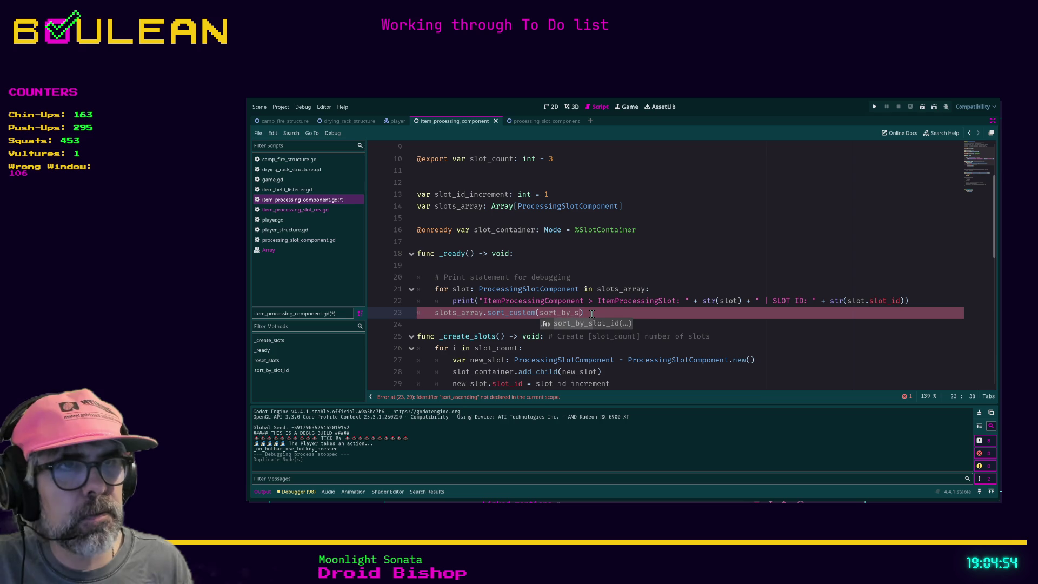
key("Return")
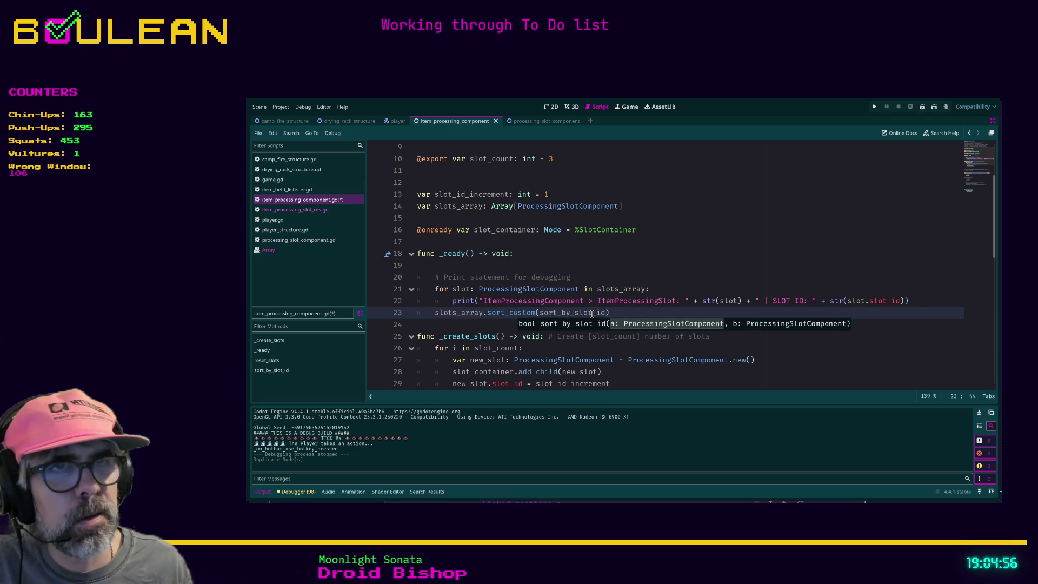
Add an empty print() call on a new line after the sort_custom call.
left_click(633, 313)
key("Return")
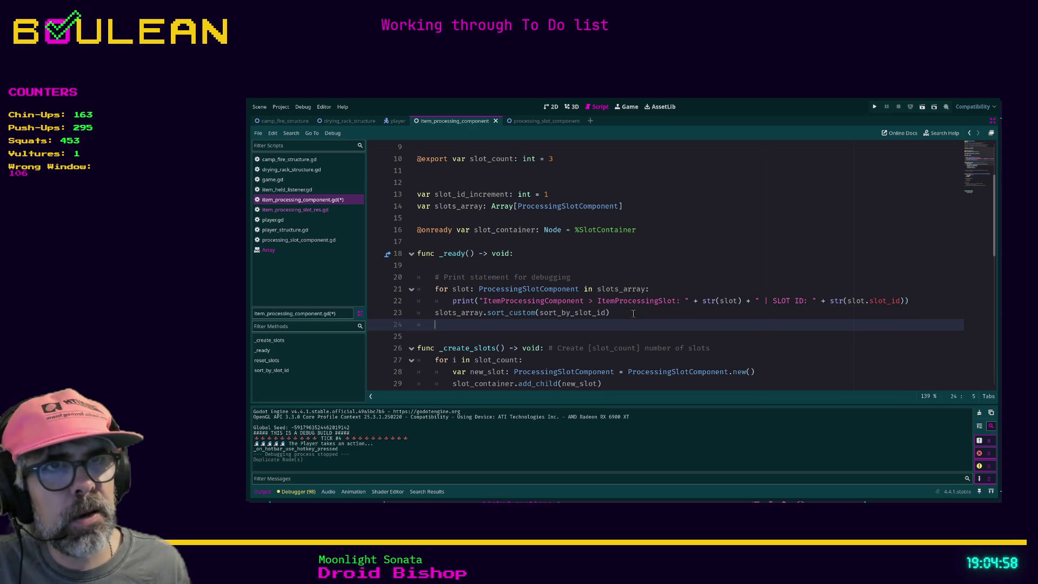
type("print")
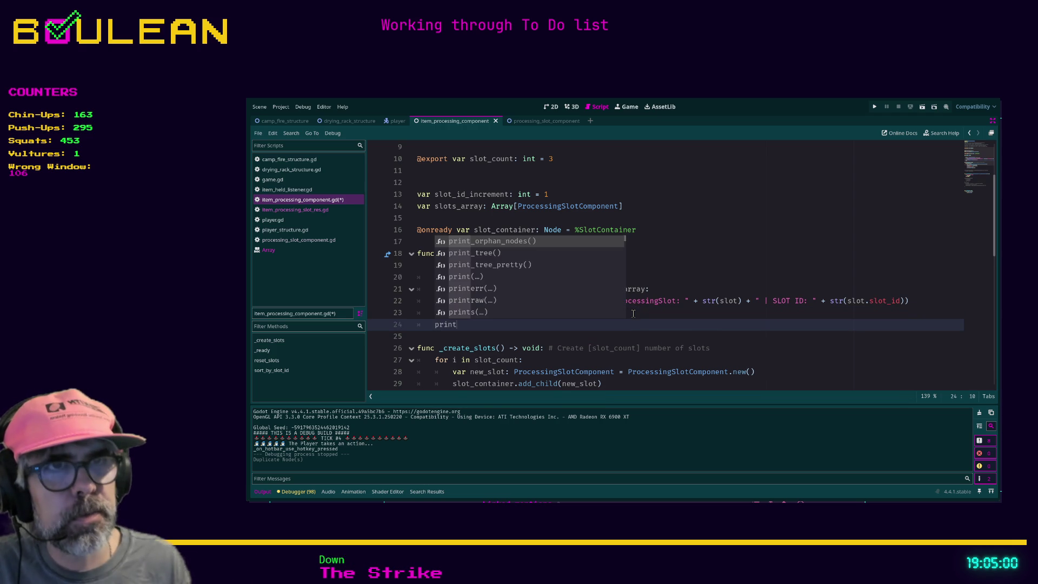
type("(")
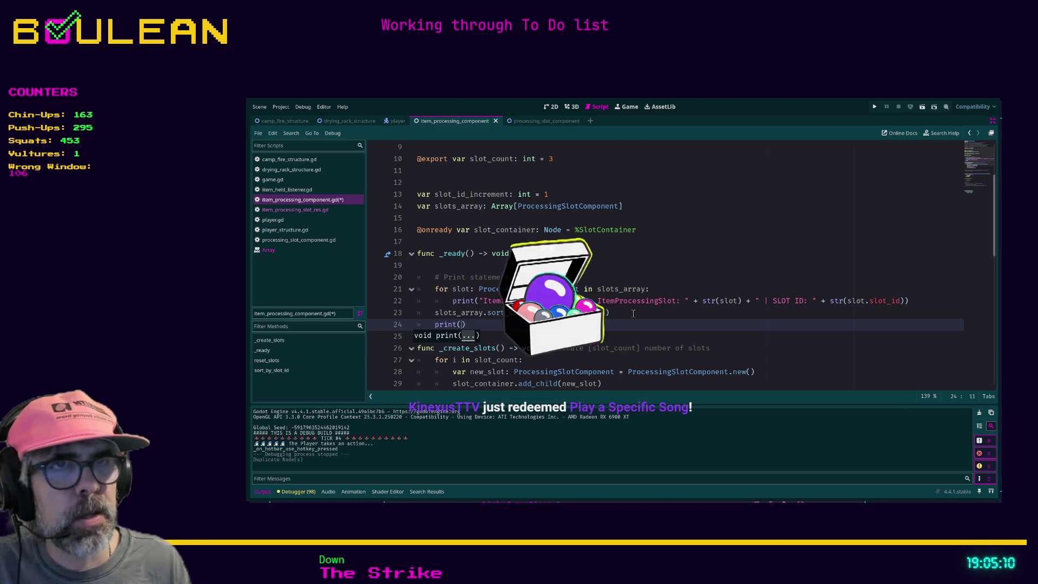
scroll(633, 313, "down", 8)
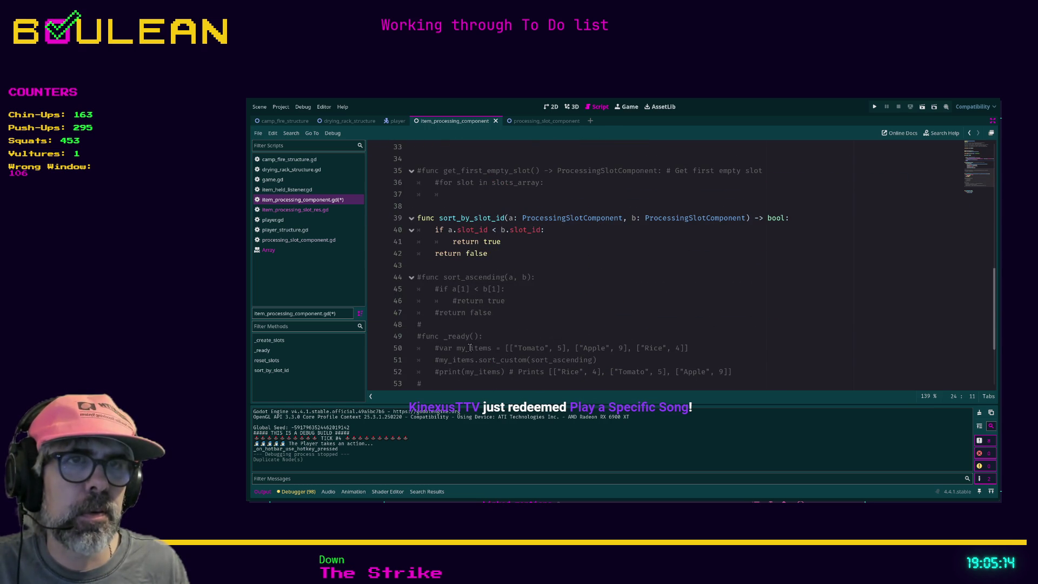
scroll(478, 362, "up", 2)
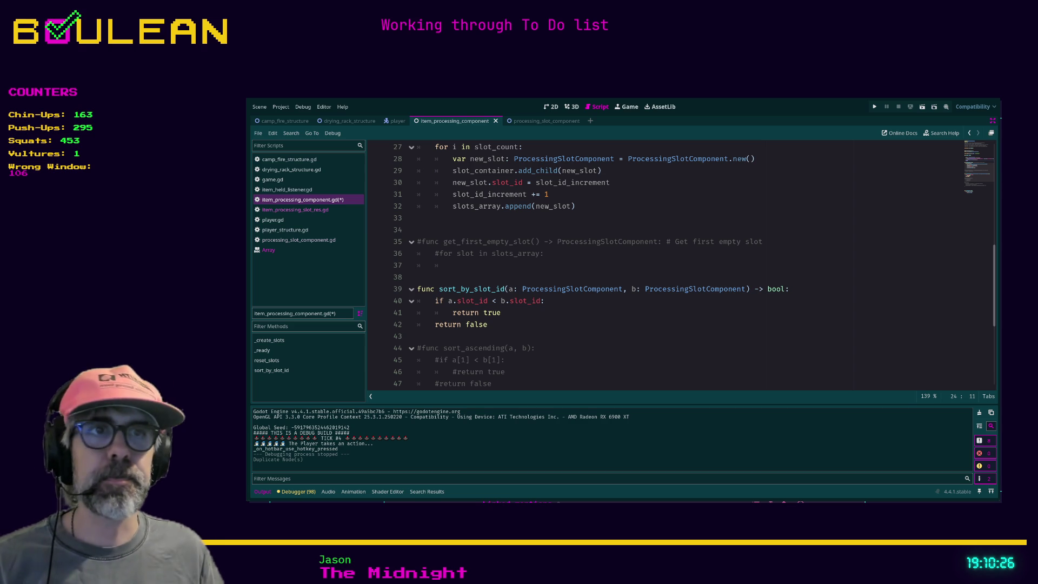
Inspect the print(), sort_custom and slot-ID debug loop lines in _ready.
scroll(665, 265, "down", 3)
scroll(665, 264, "up", 3)
scroll(665, 264, "up", 3)
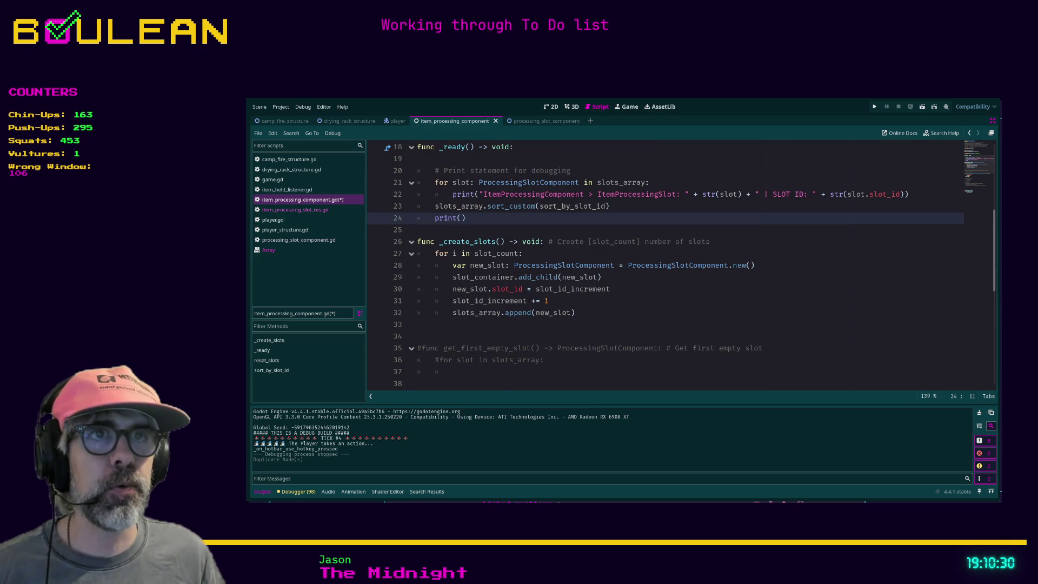
scroll(665, 265, "up", 1)
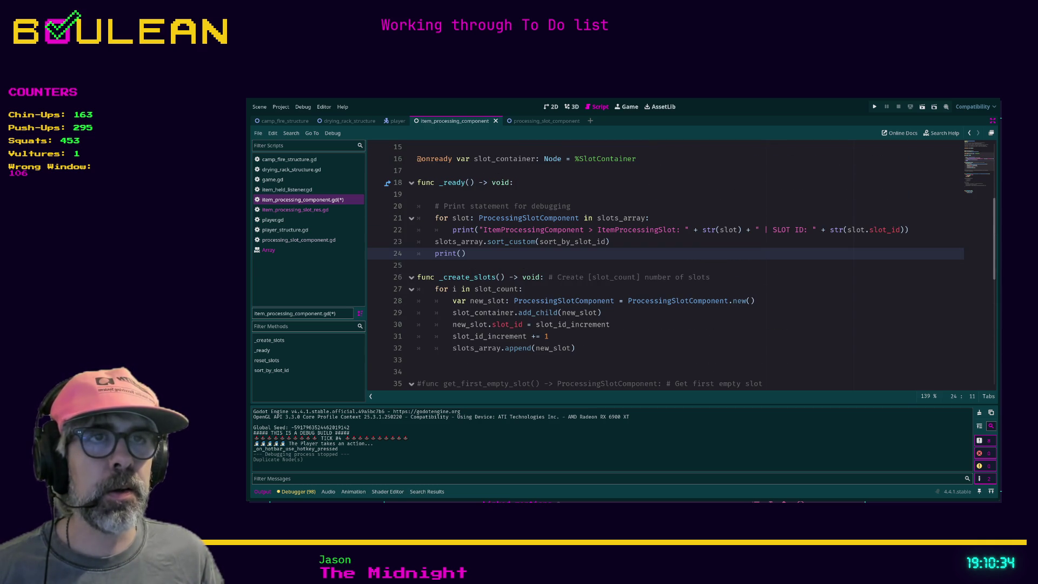
left_click_drag(503, 254, 420, 254)
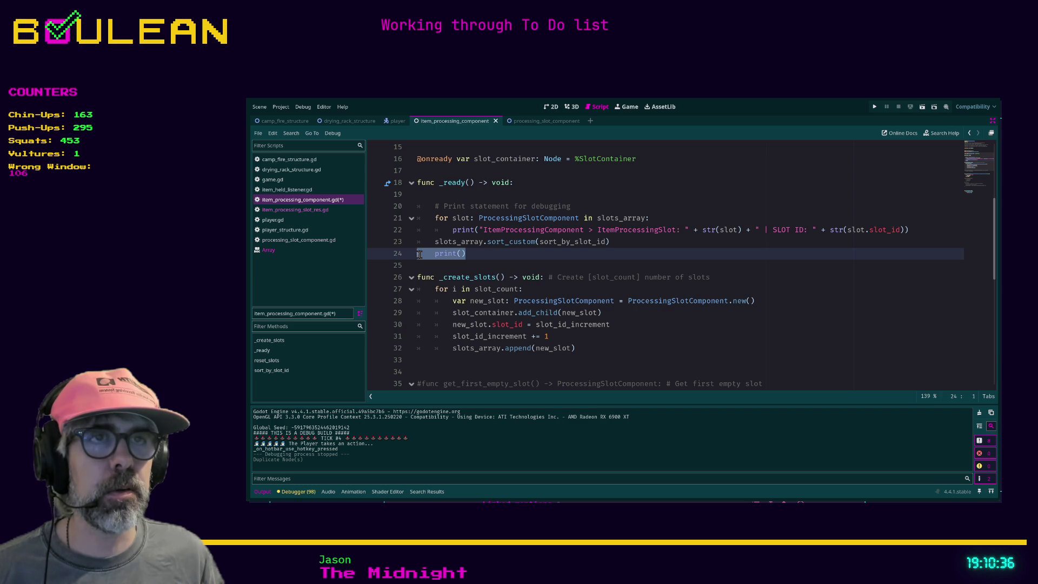
left_click(499, 256)
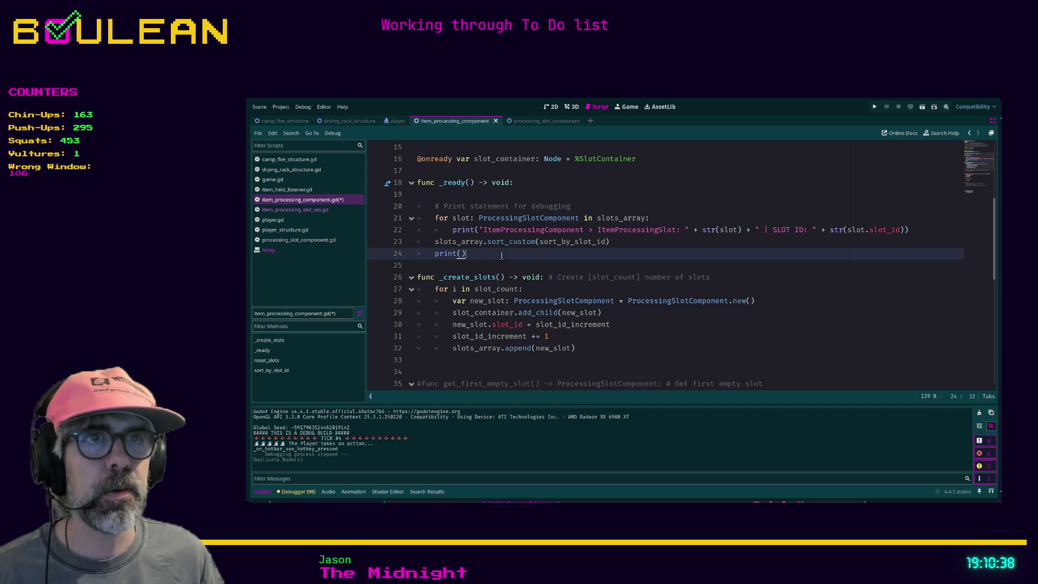
left_click_drag(614, 242, 418, 242)
left_click_drag(921, 230, 795, 231)
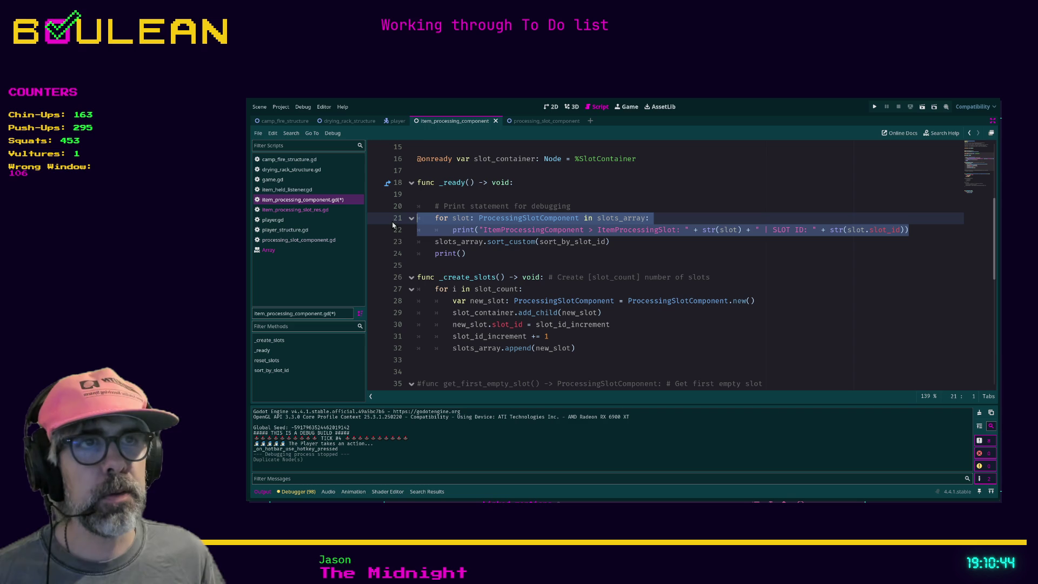
Add a new line after the sort call and delete the leftover empty print() call.
left_click(632, 241)
key("Return")
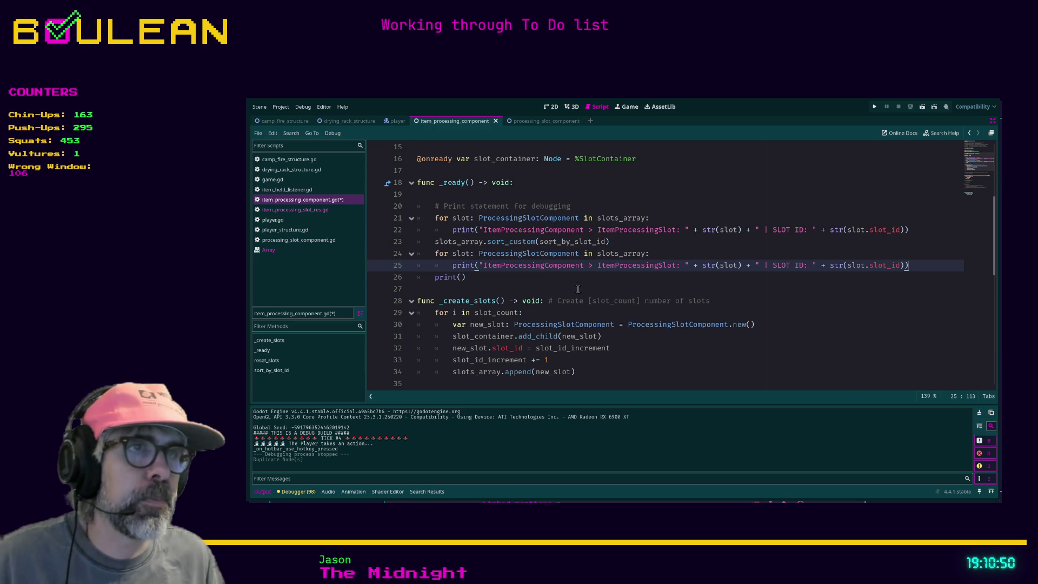
key("Down")
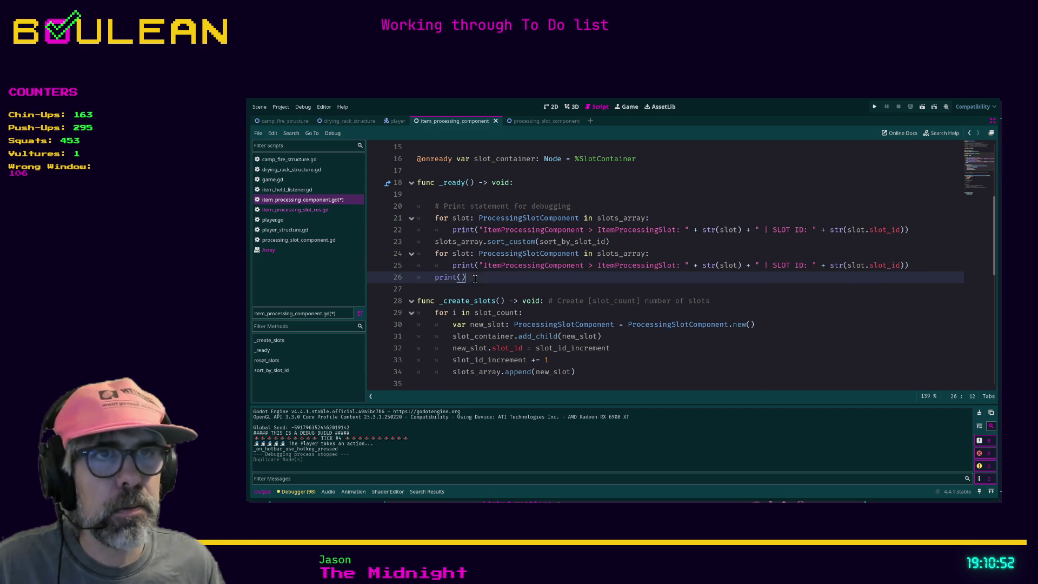
key("shift+Home")
key("shift+Home")
key("BackSpace")
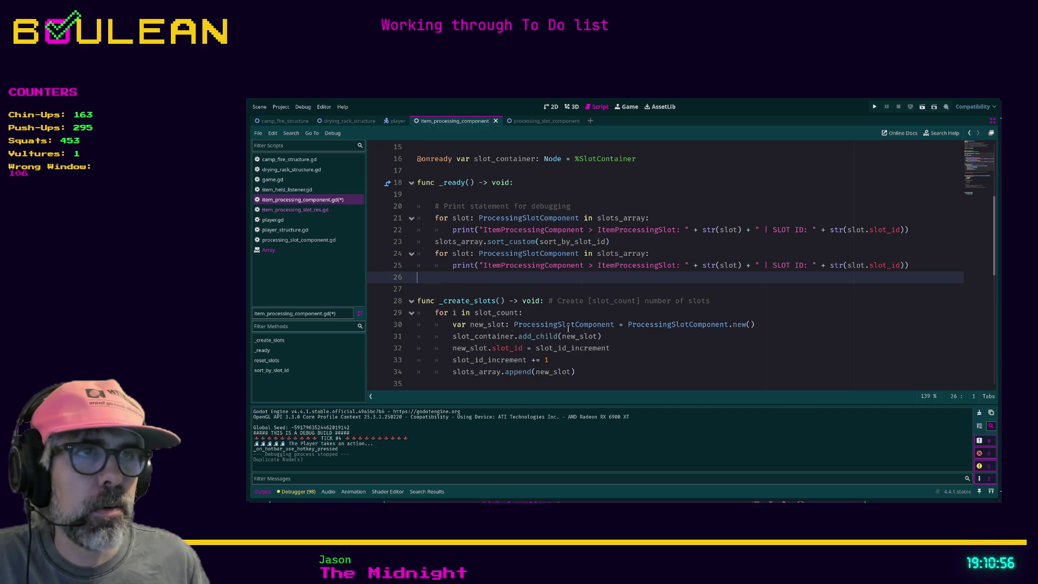
Place the cursor on blank line 36 and save item_processing_component.gd.
scroll(675, 296, "down", 1)
scroll(674, 295, "down", 2)
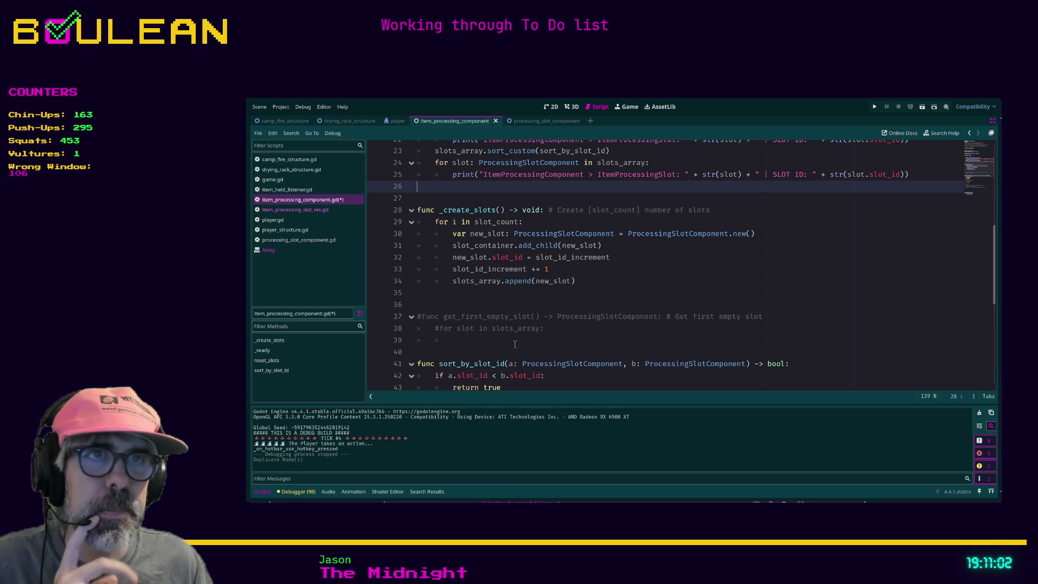
scroll(478, 278, "down", 1)
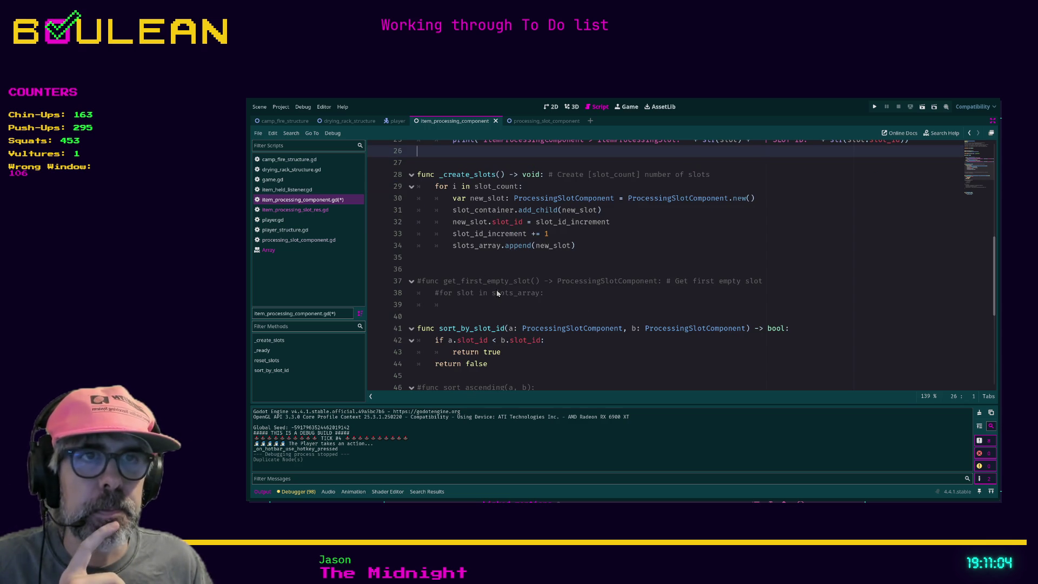
left_click(440, 266)
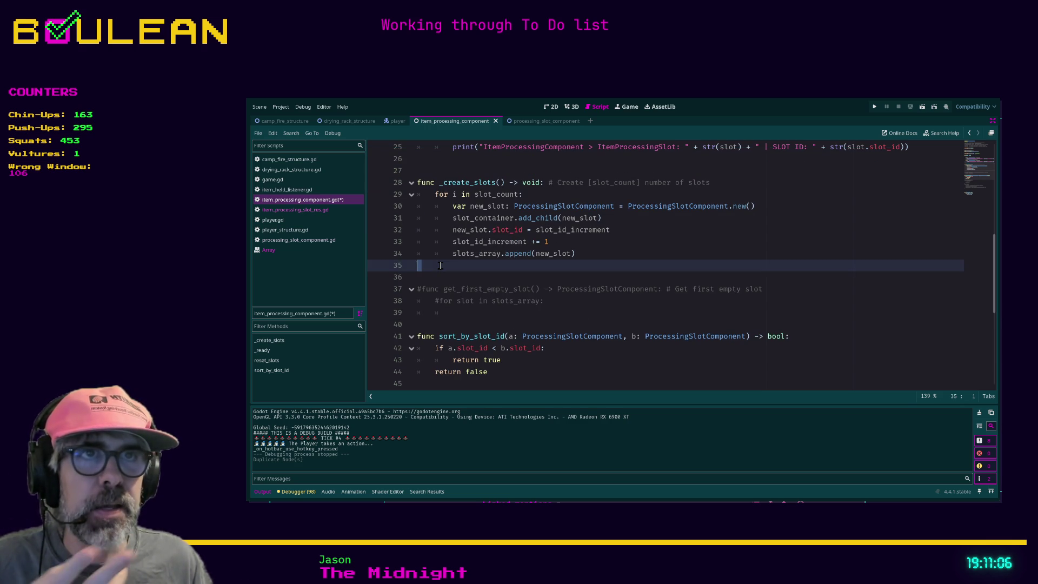
left_click(443, 277)
key("ctrl+s")
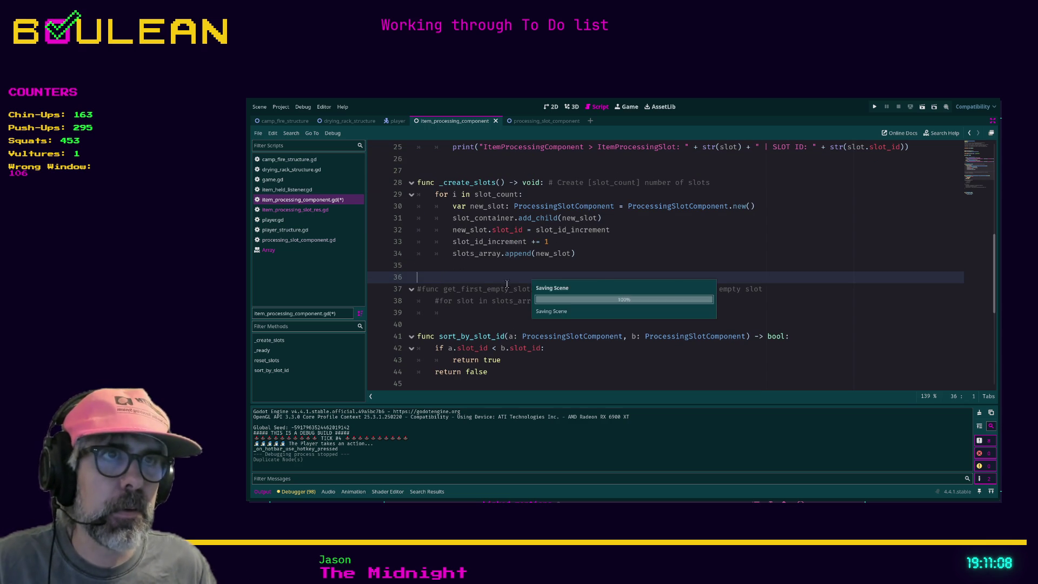
Run the project twice with F5, stopping each run, to verify slot IDs 1–10 in Output.
scroll(498, 284, "up", 2)
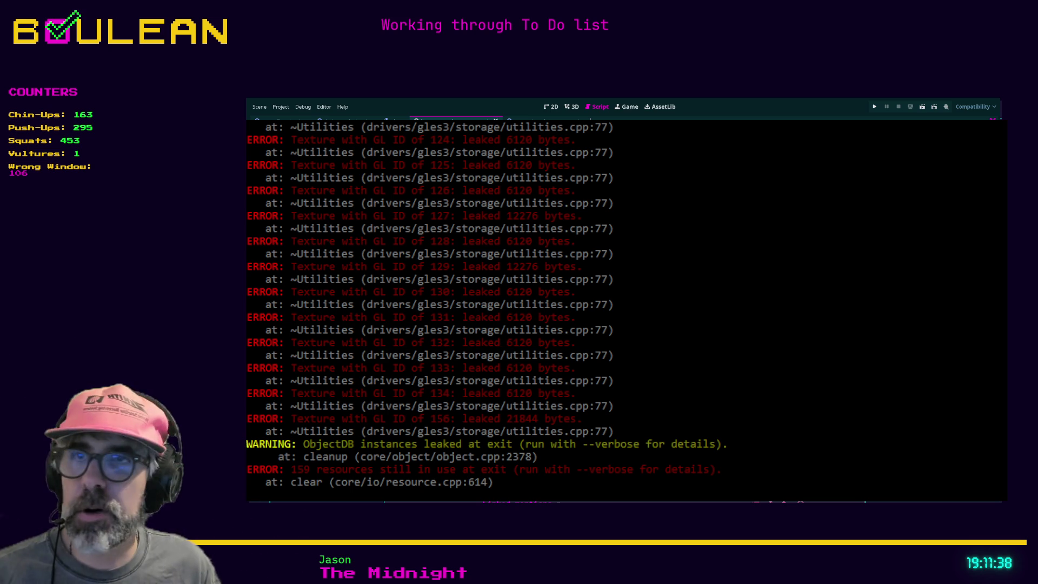
key("F5")
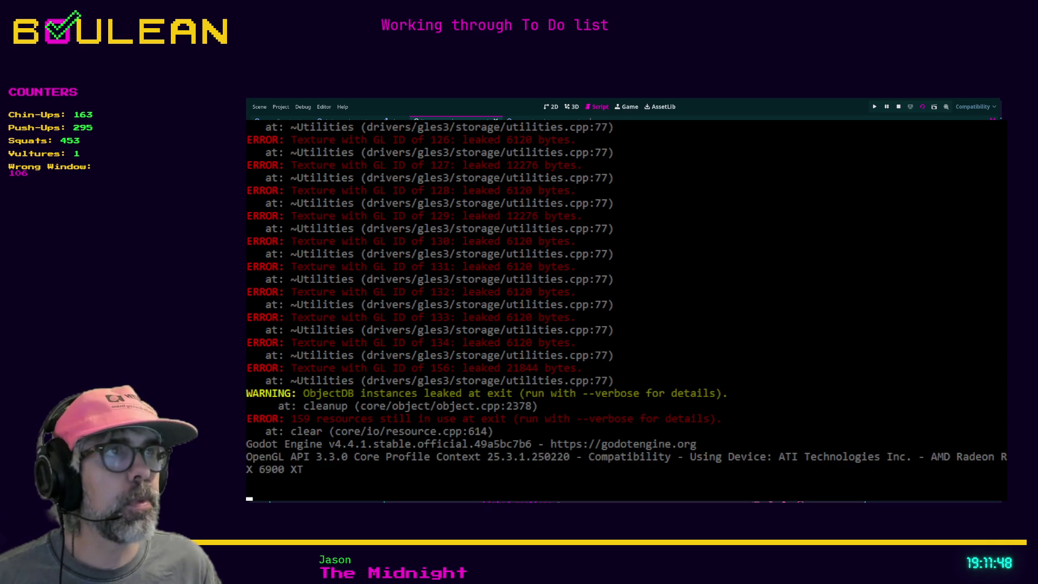
left_click(899, 107)
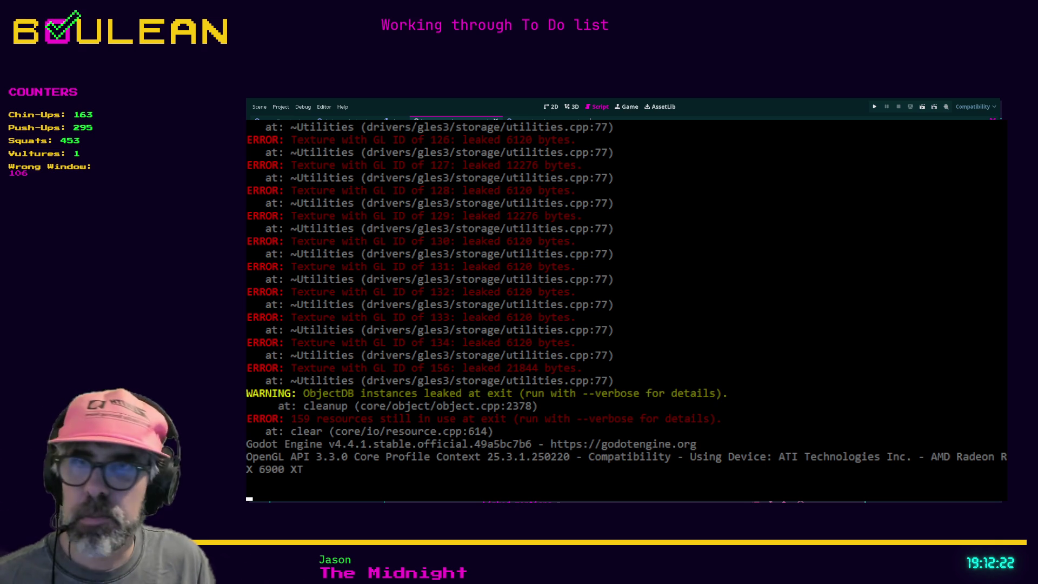
key("F5")
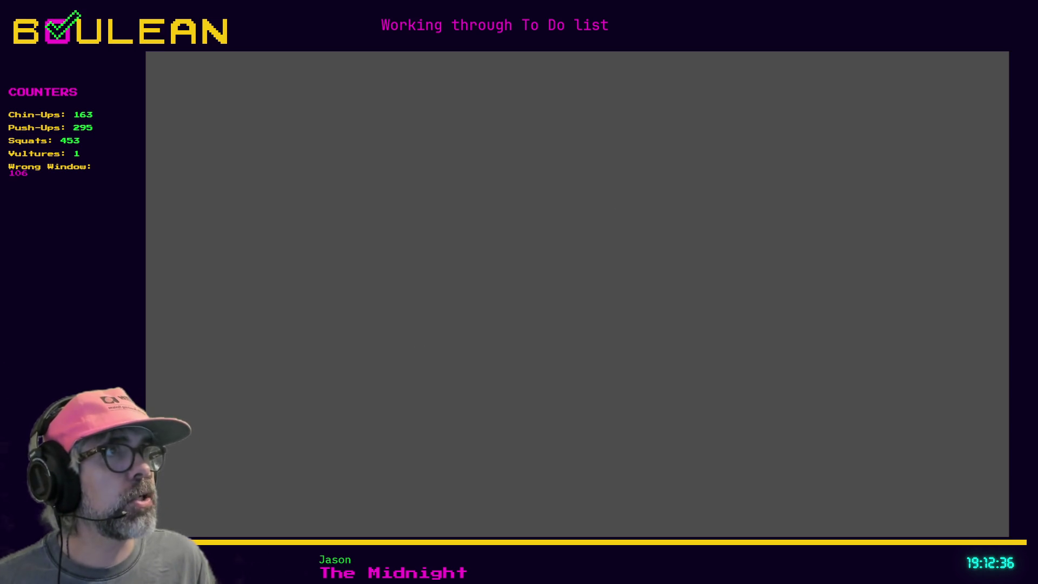
left_click(898, 107)
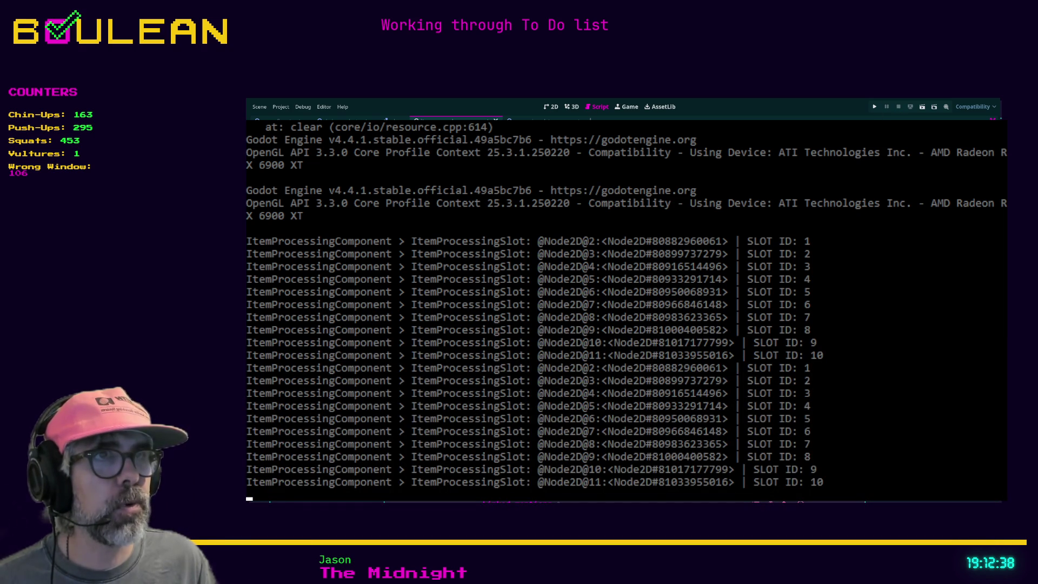
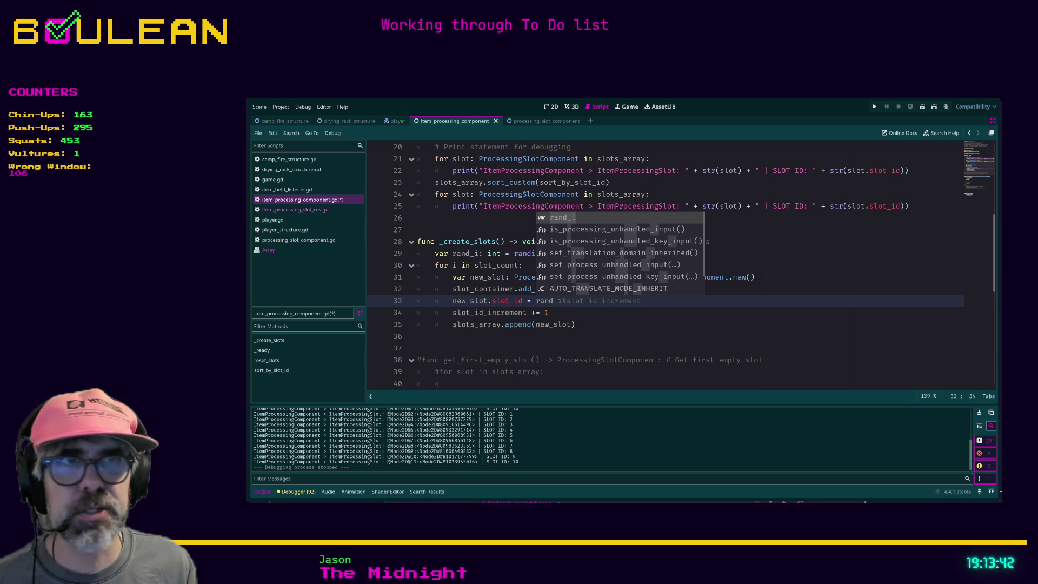
Save item_processing_component.gd and run the game, which prints ten slots with SLOT IDs 1–10.
key("Escape")
key("Down")
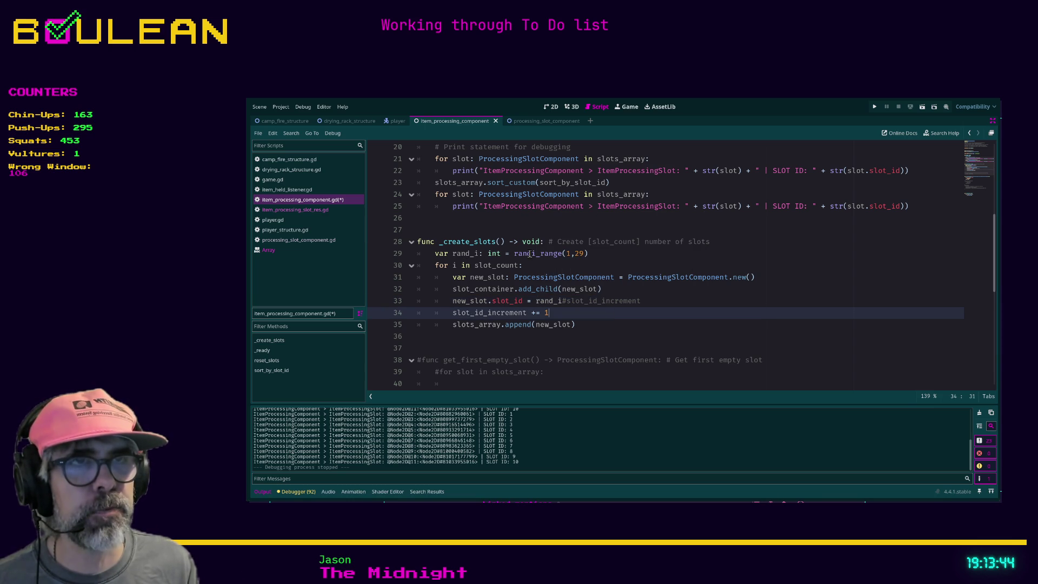
key("Down")
key("End")
key("ctrl+s")
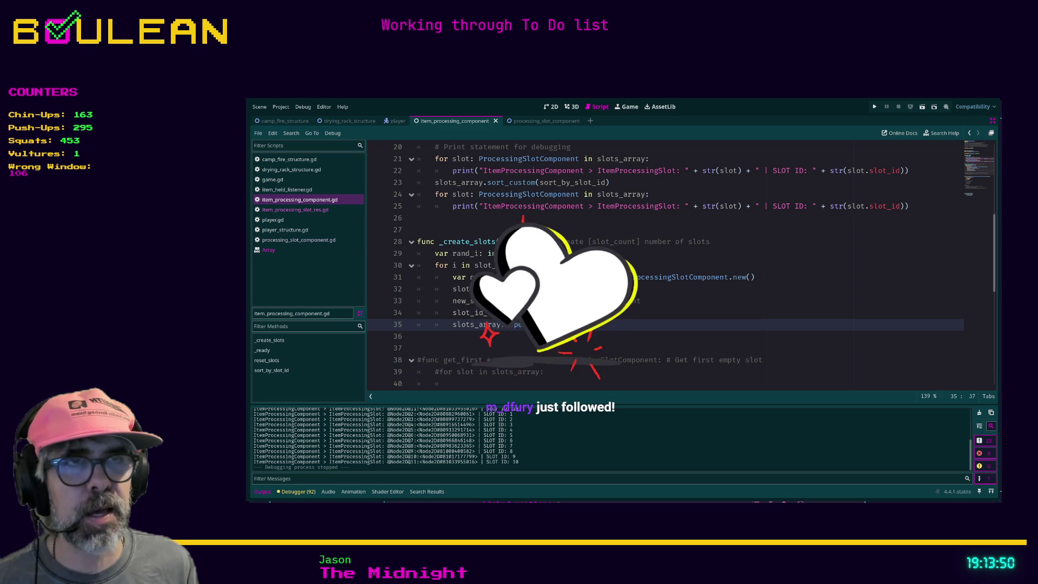
left_click(600, 288)
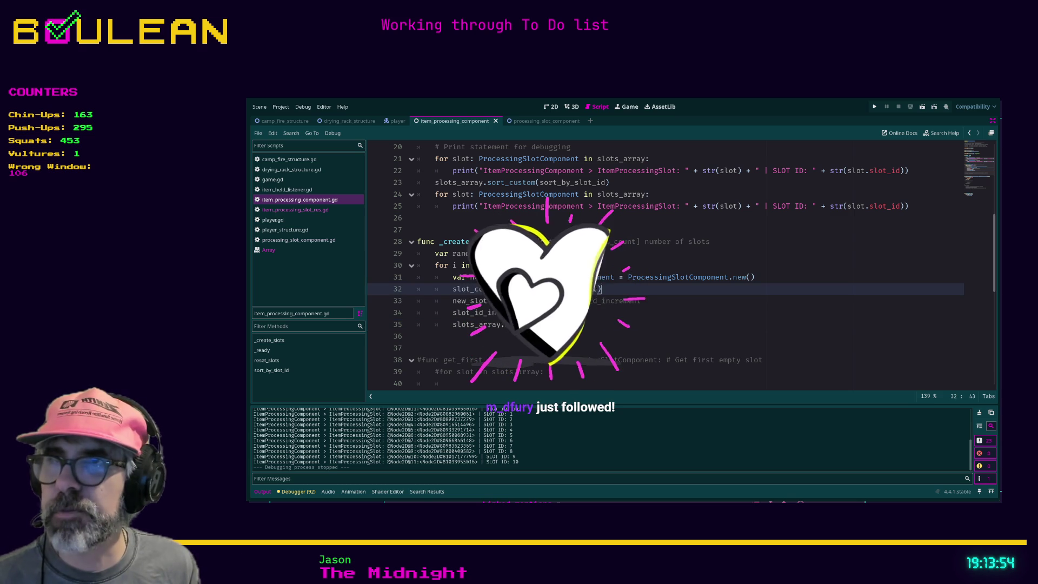
key("alt+Tab")
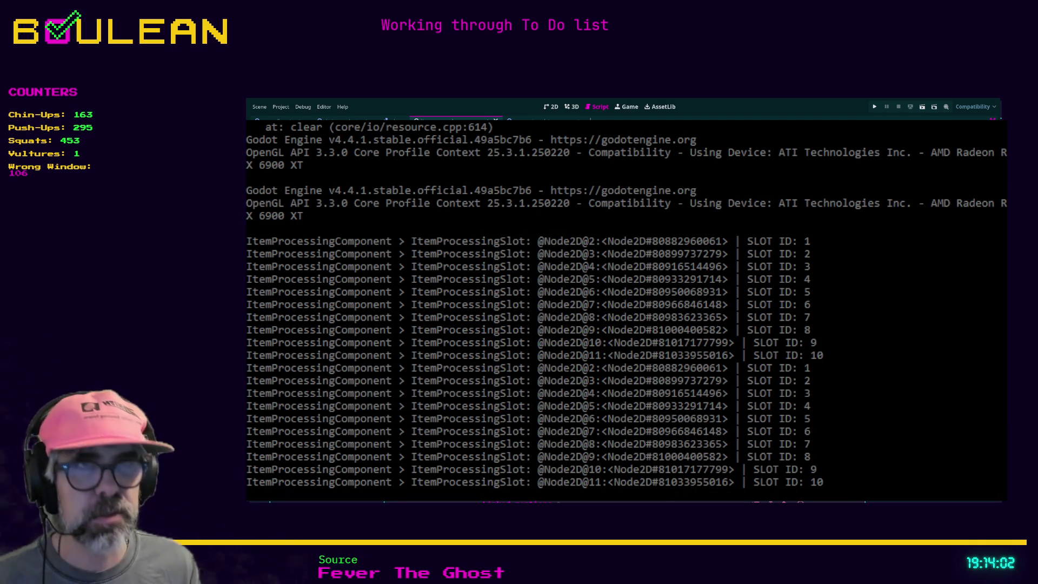
Rerun the game to check the slot output, then select the rand_i declaration on line 29.
key("F5")
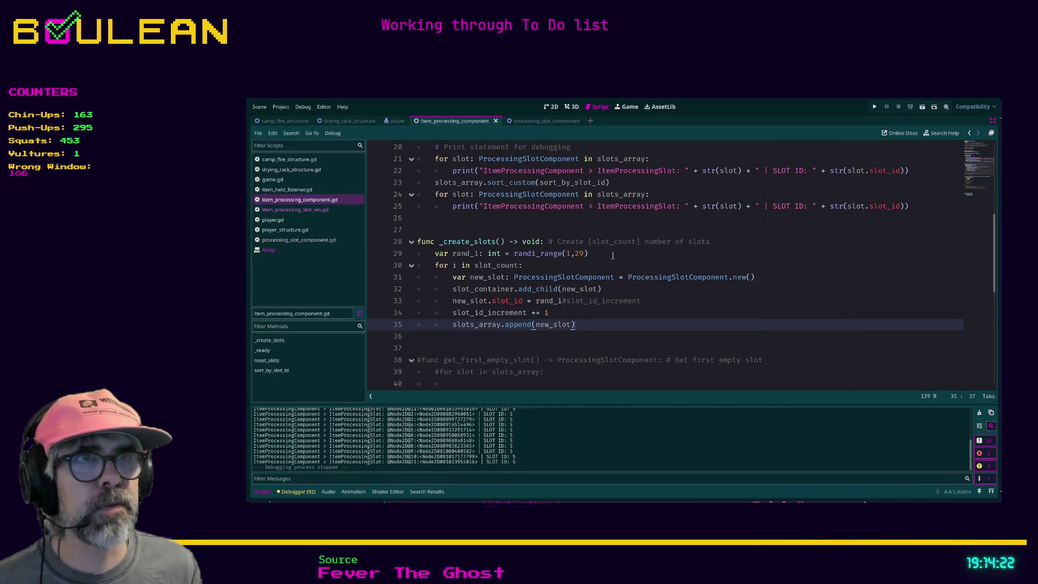
left_click_drag(588, 253, 402, 258)
Move the rand_i randi_range(1,29) declaration into the for loop of _create_slots, indented.
key("ctrl+x")
left_click(534, 266)
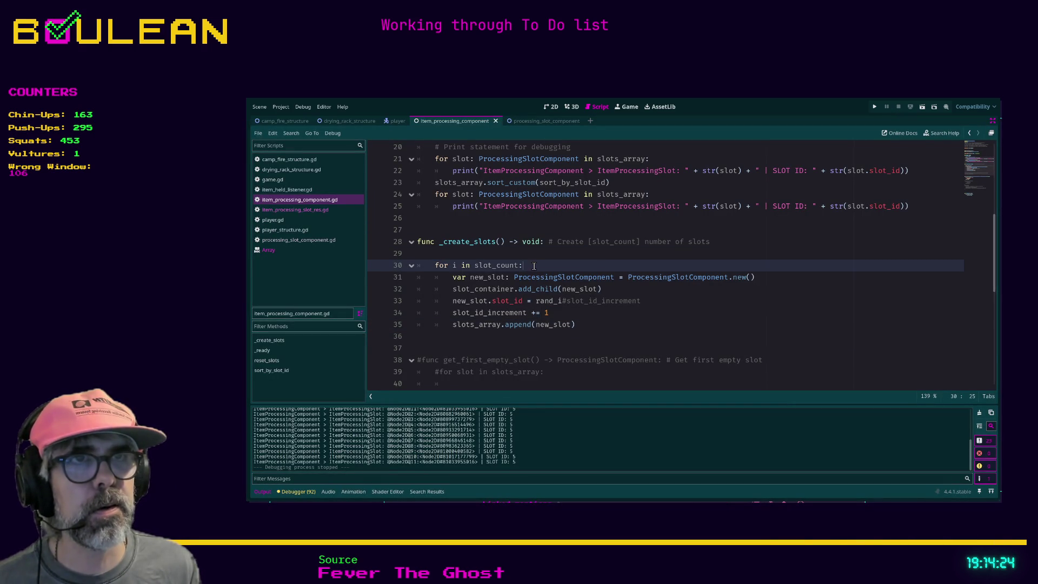
key("Return")
key("shift+Home")
key("ctrl+v")
key("Home")
key("Tab")
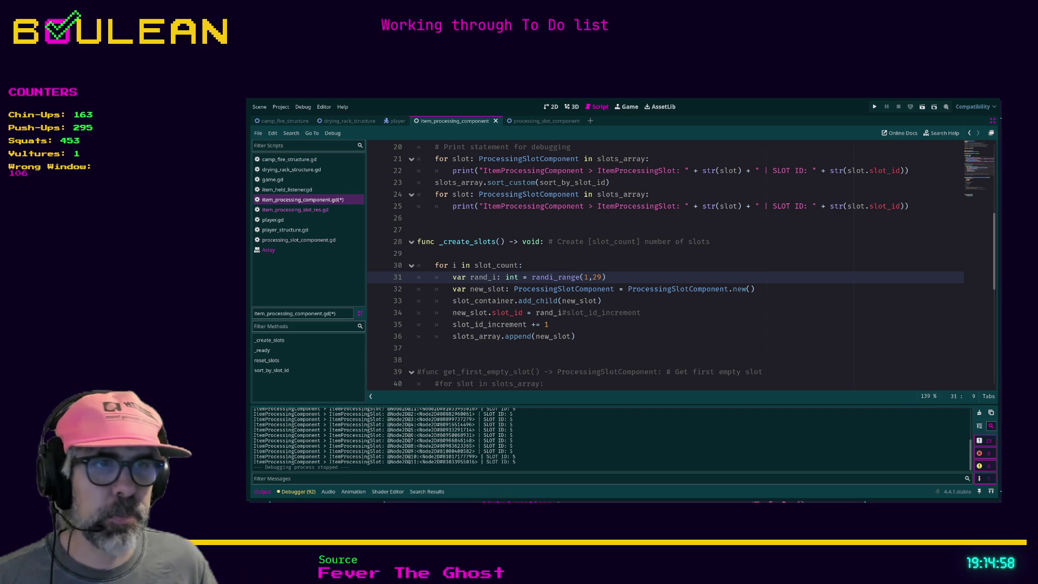
Save the script and bring up the game's output console.
key("alt+Tab")
key("alt+Tab")
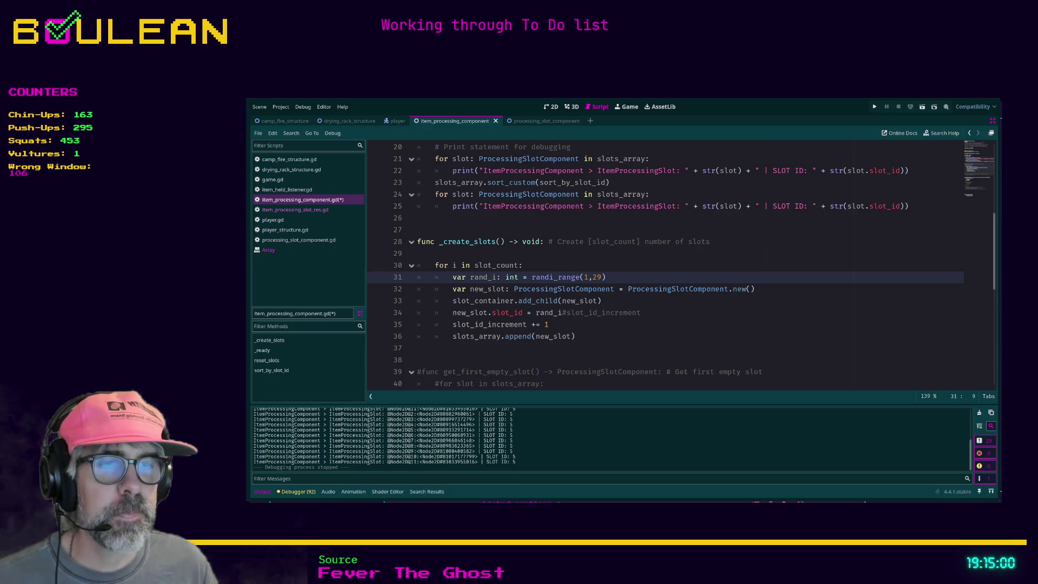
scroll(665, 265, "up", 1)
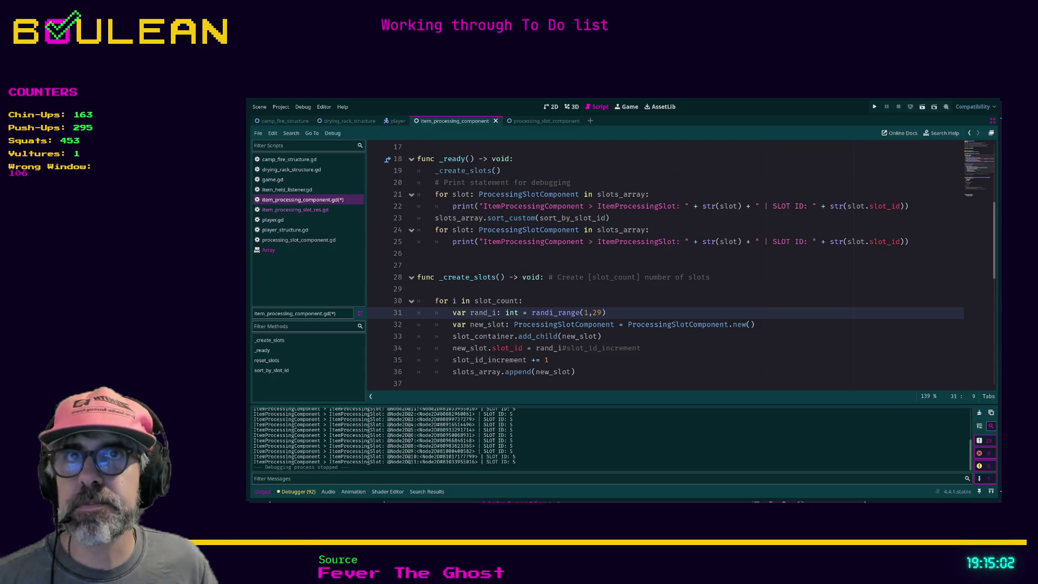
left_click(608, 301)
key("ctrl+s")
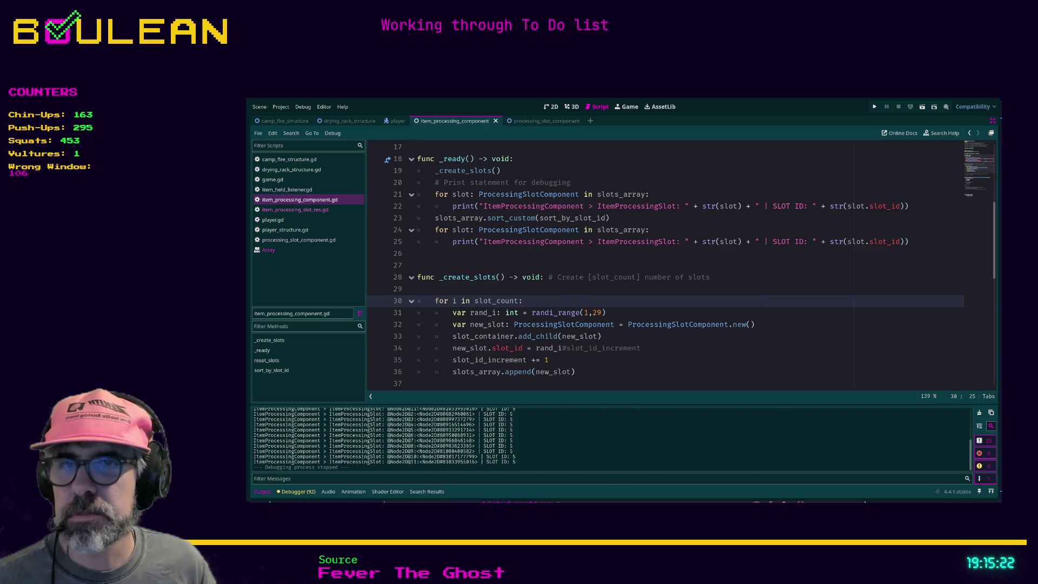
key("alt+Tab")
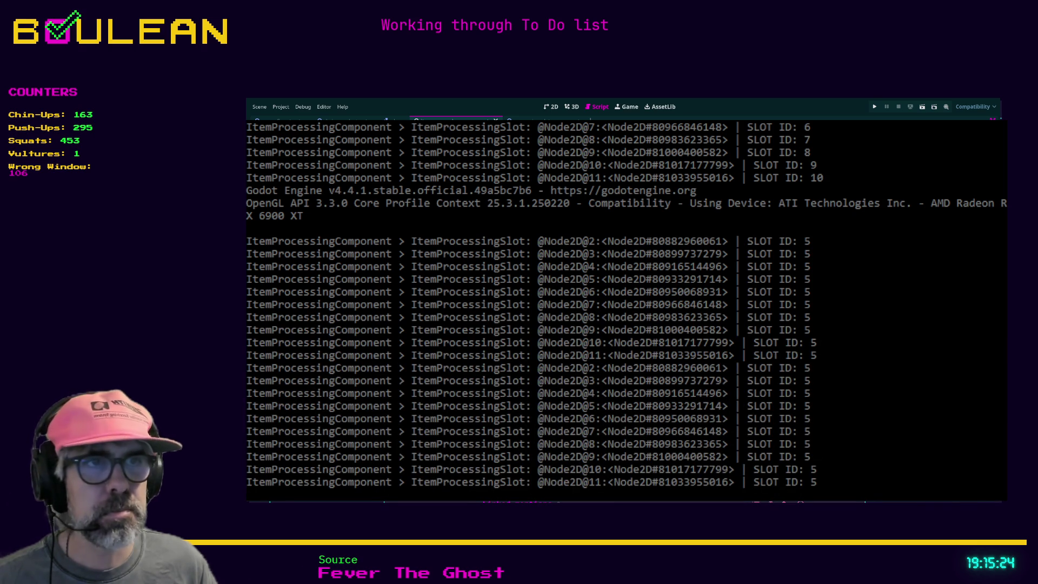
Relaunch the game, highlight the varied random SLOT ID output lines, then stop it.
key("F5")
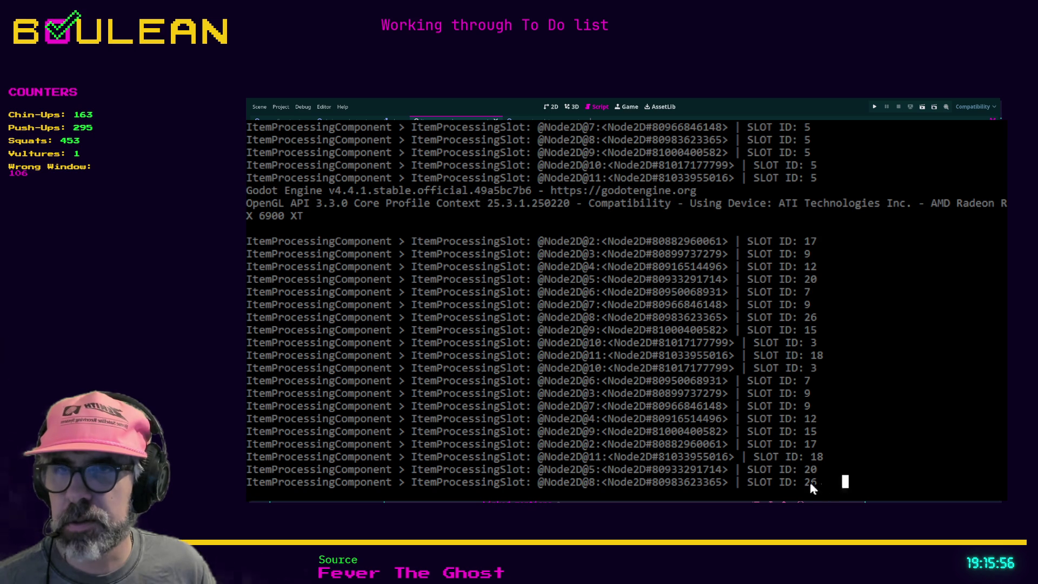
mouse_move(810, 483)
left_mouse_down()
mouse_move(811, 460)
mouse_move(761, 401)
mouse_move(706, 373)
left_mouse_up()
left_click(882, 392)
left_click(836, 484)
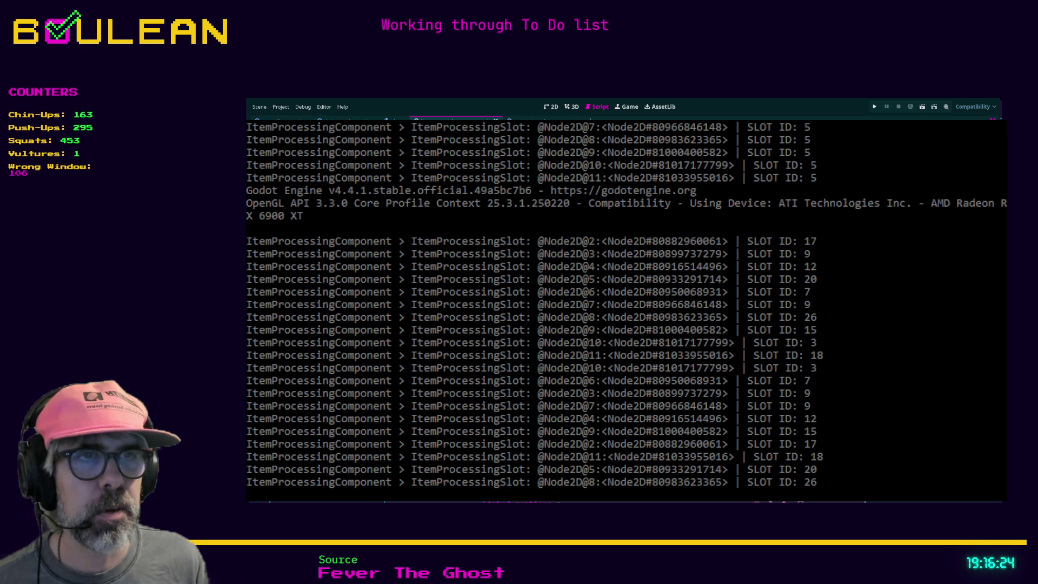
key("F8")
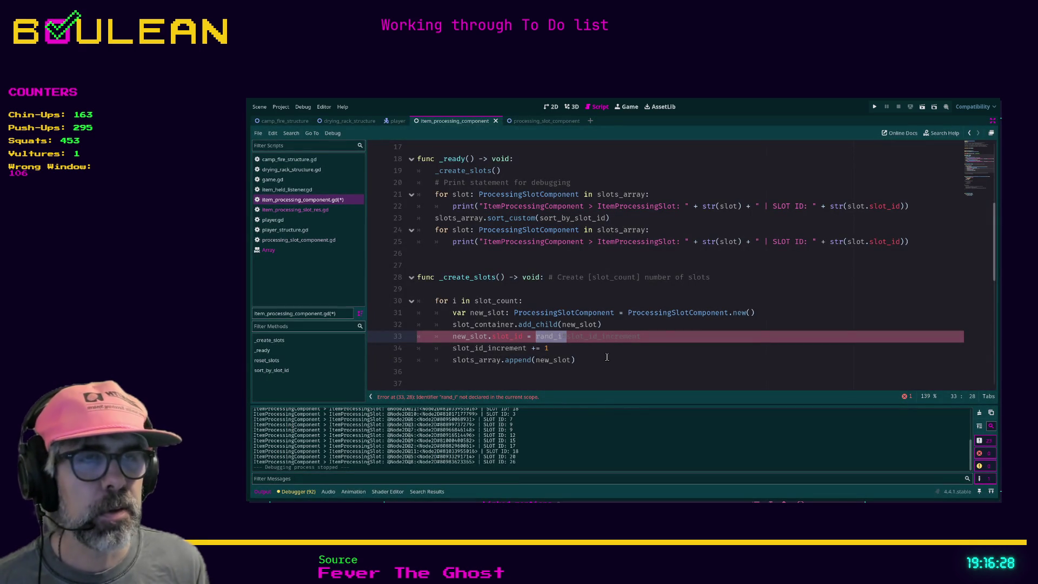
Delete rand_i# on line 33 so slot_id uses slot_id_increment, and save.
left_click(567, 336)
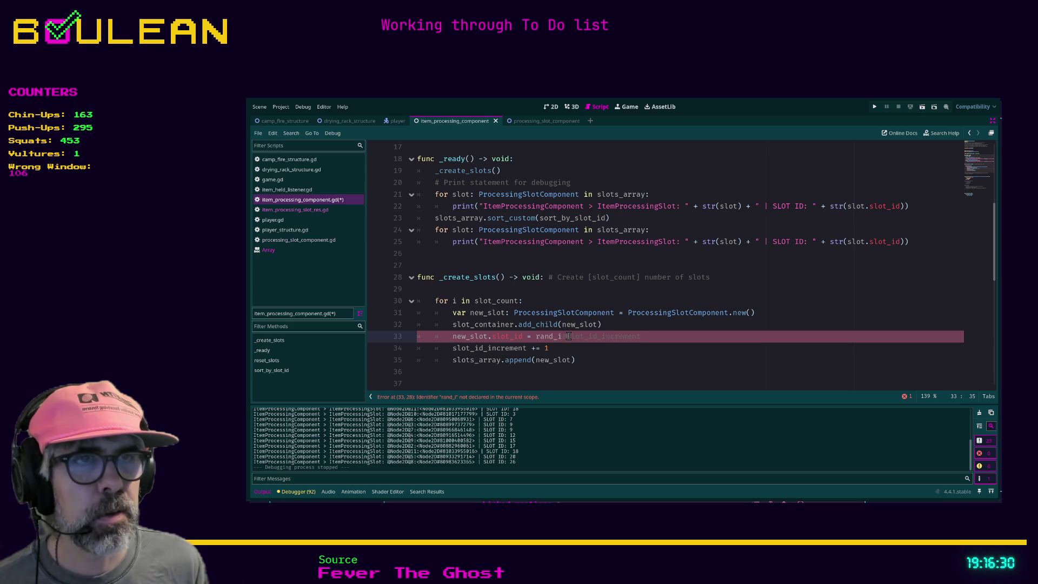
key("ctrl+shift+Left")
key("BackSpace")
left_click(663, 347)
key("ctrl+s")
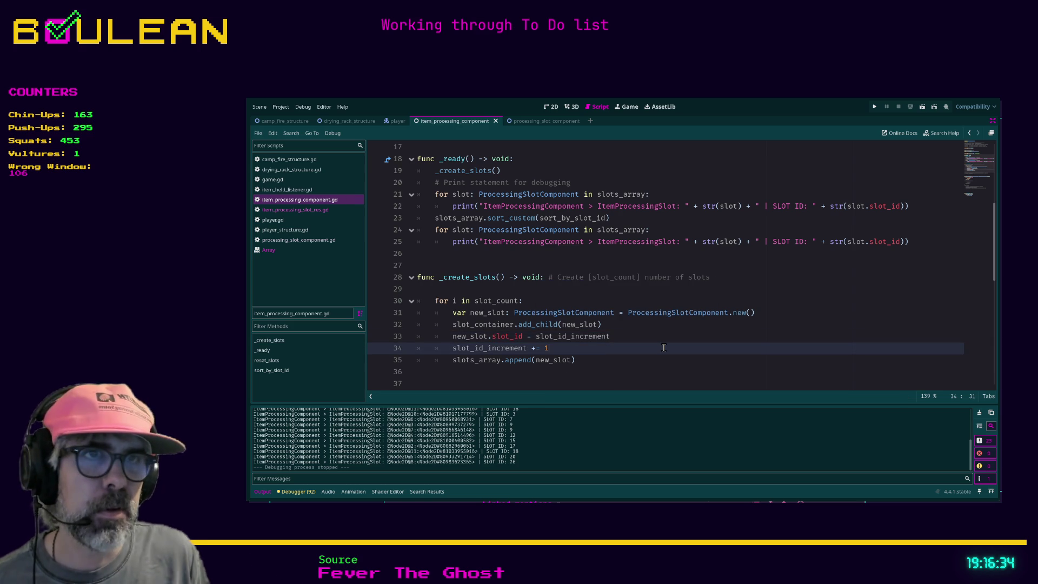
Remove empty line 29 and start a new line inside sort_by_slot_id.
left_click(467, 291)
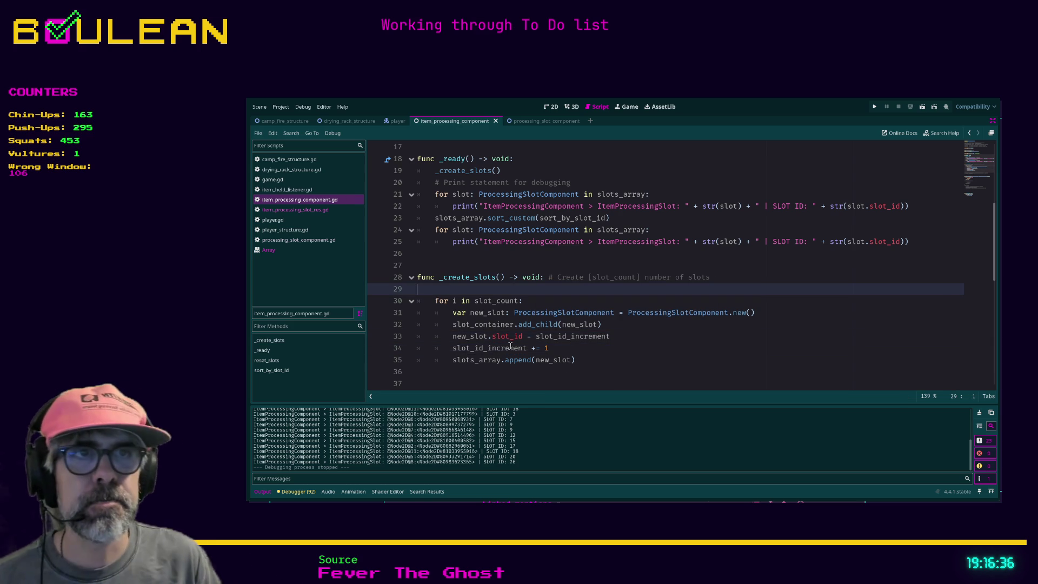
key("BackSpace")
scroll(538, 332, "down", 2)
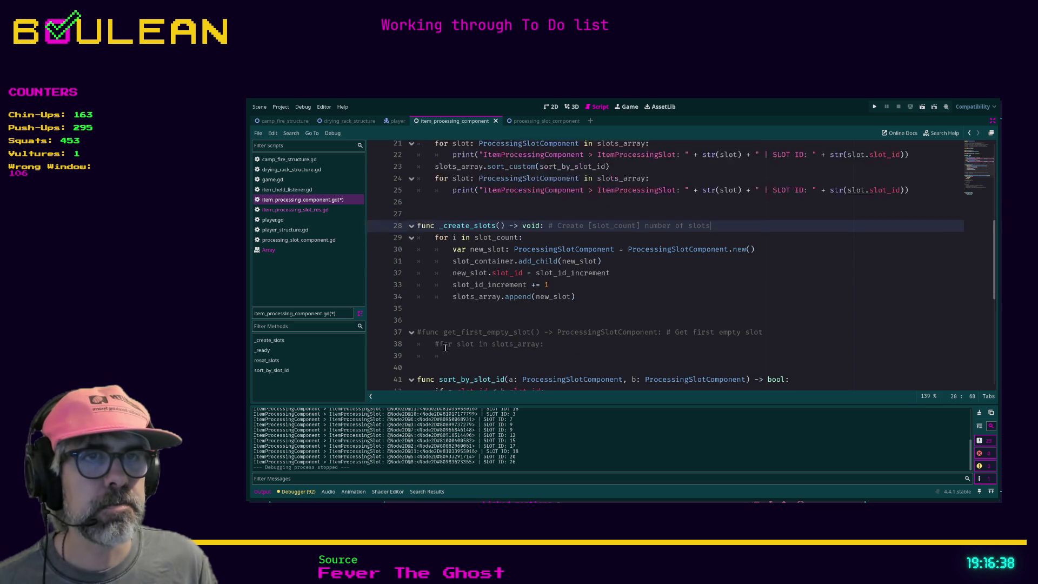
scroll(482, 327, "down", 2)
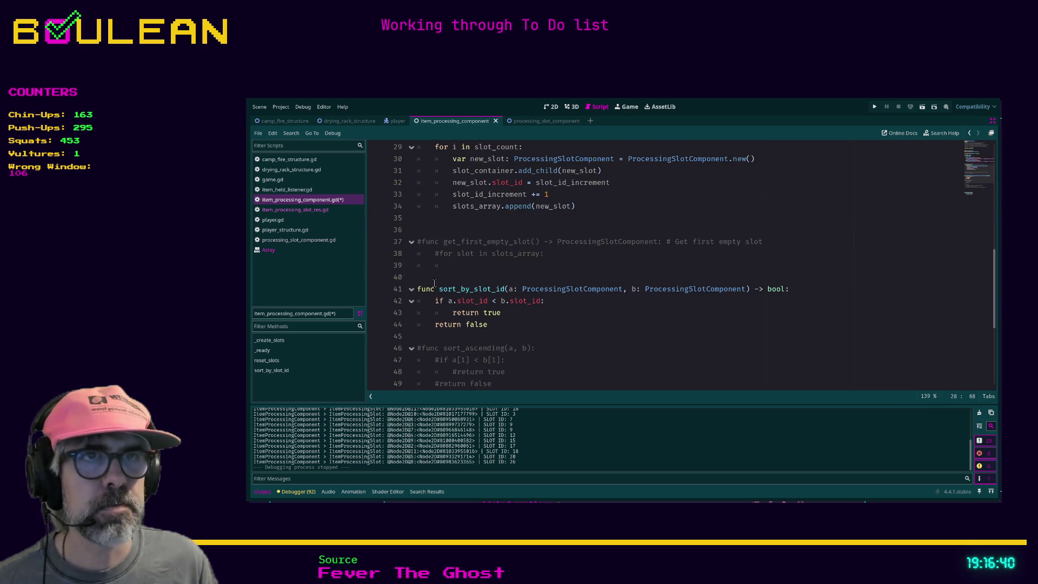
left_click(820, 289)
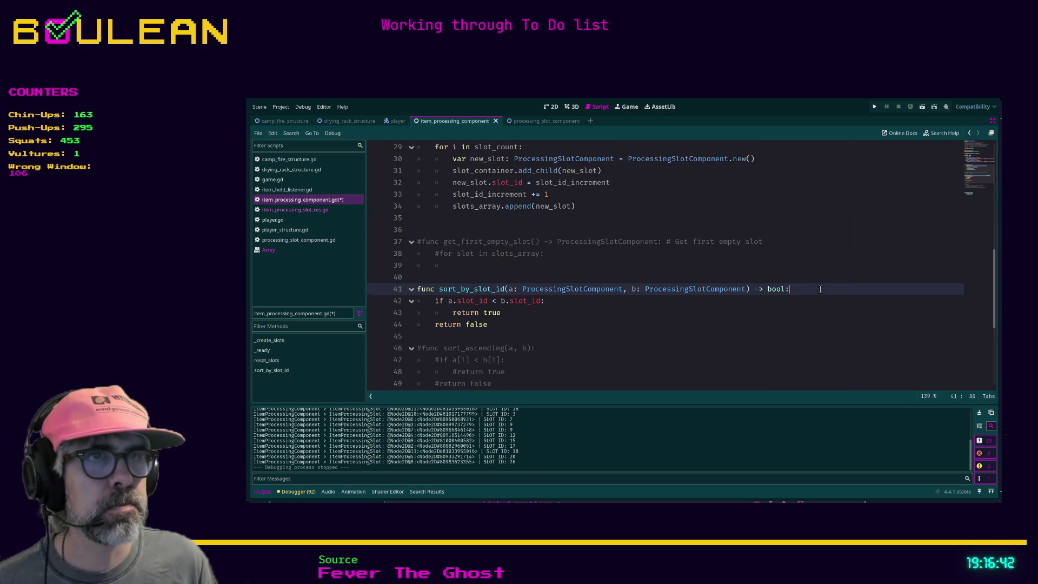
key("Return")
type("#")
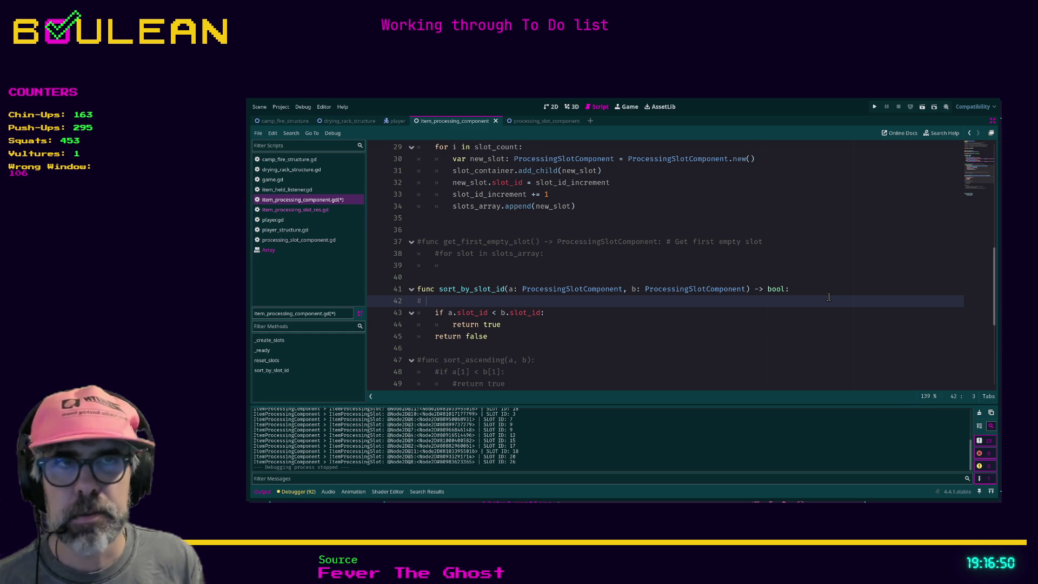
Write a comment in sort_by_slot_id: sort slots_array by slot_id in ascending order.
type("Sort ")
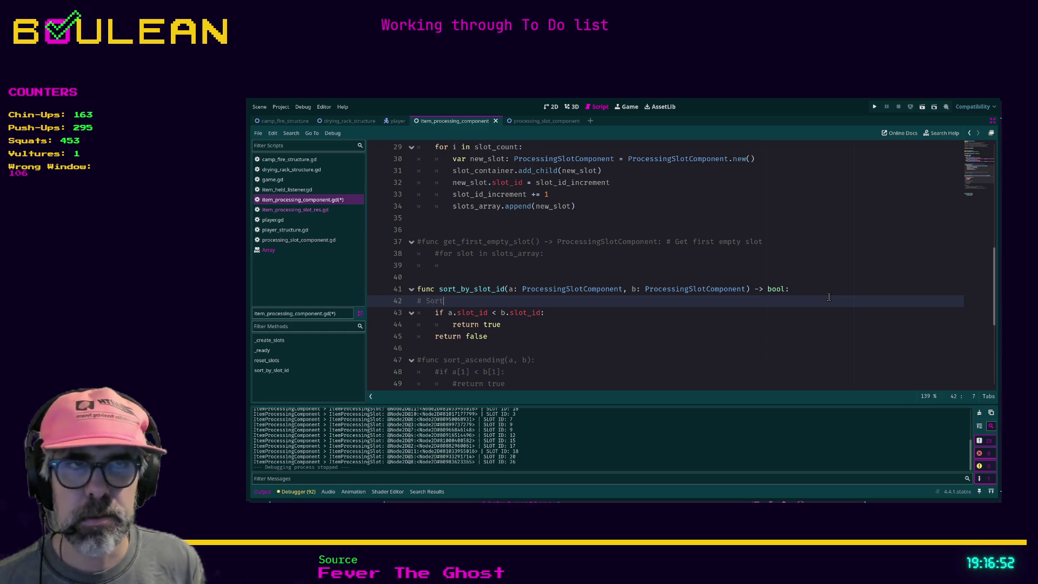
type("the ")
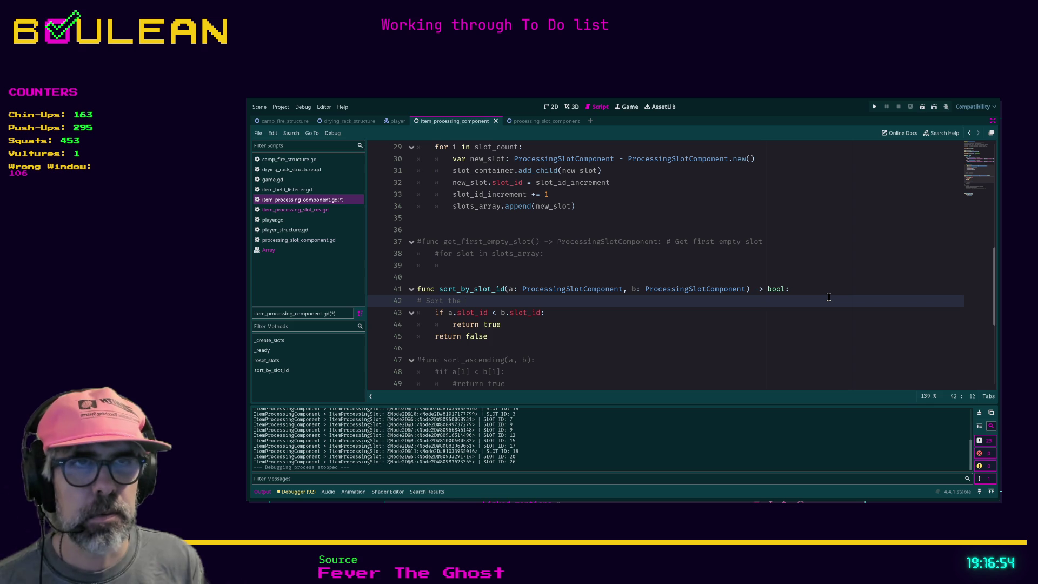
type("s")
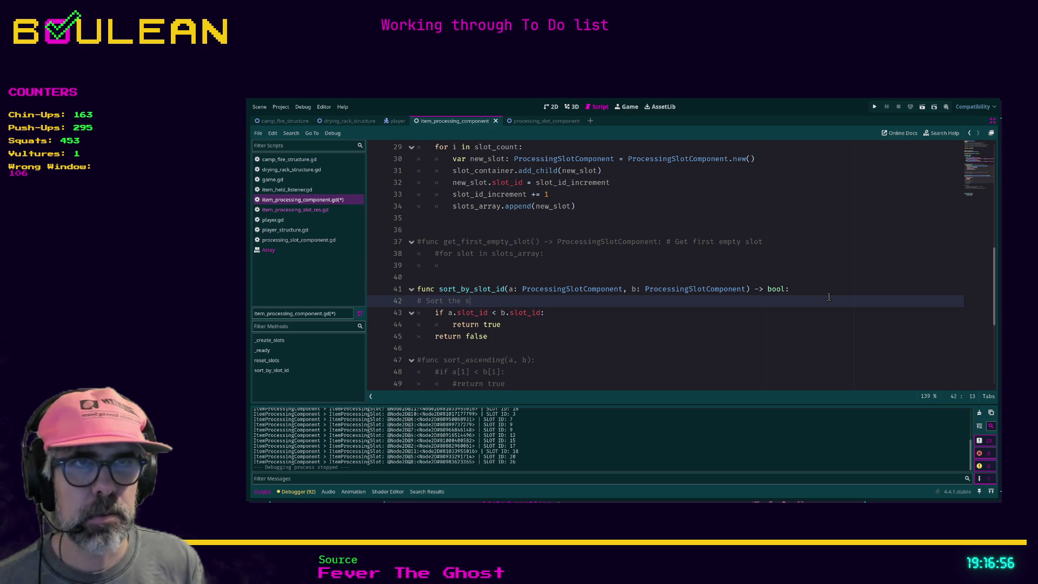
key("BackSpace")
type("arr")
key("BackSpace")
key("BackSpace")
key("BackSpace")
type("slots_ar")
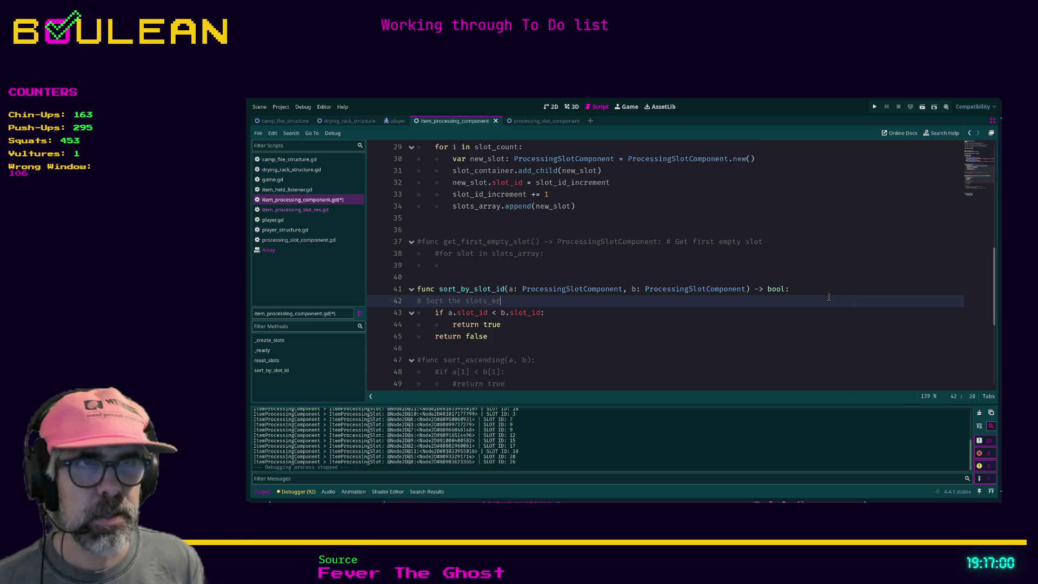
type("ray b")
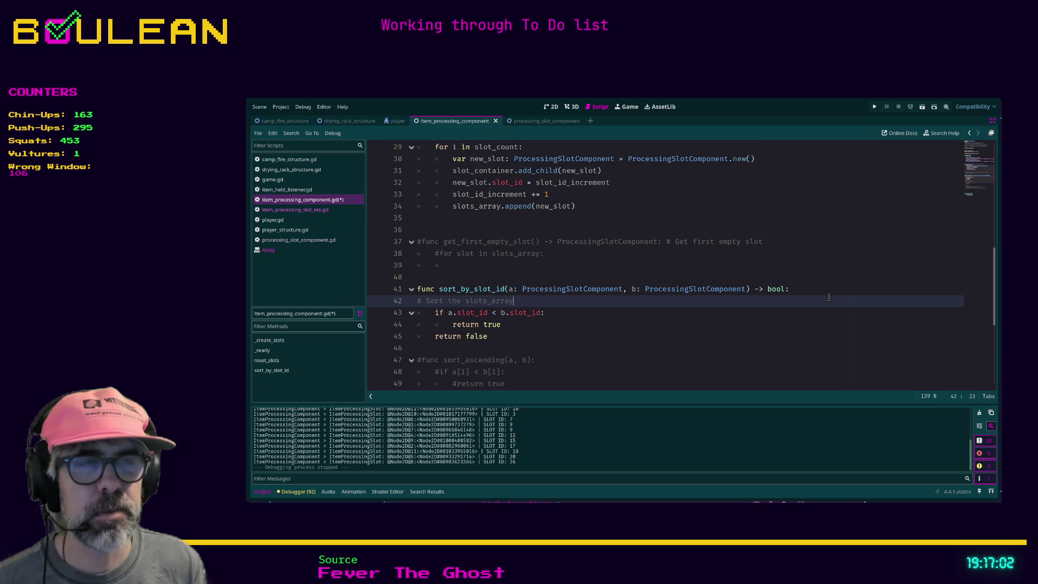
type("y slot_id")
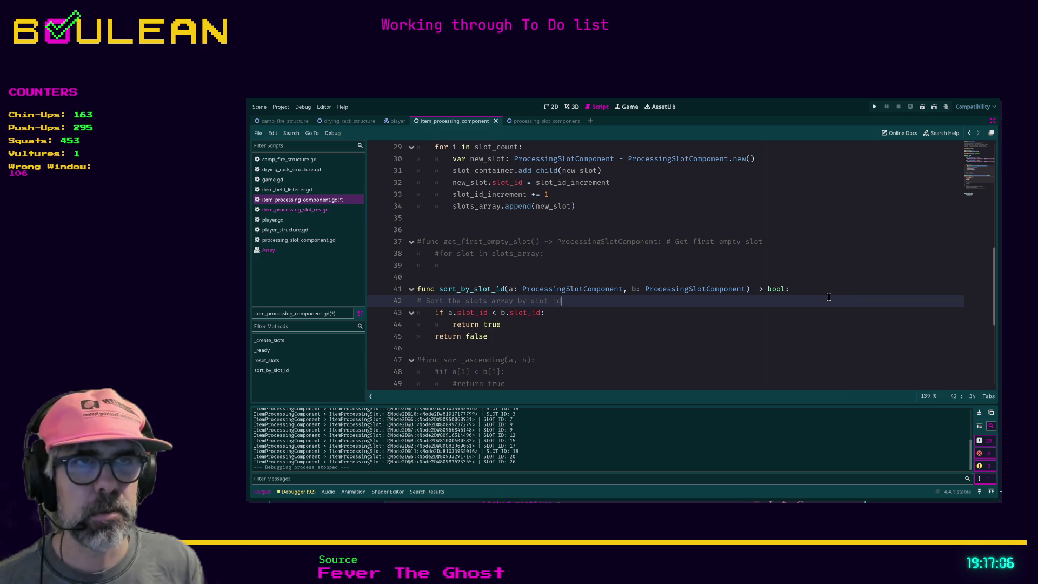
type(" with lowest number firs")
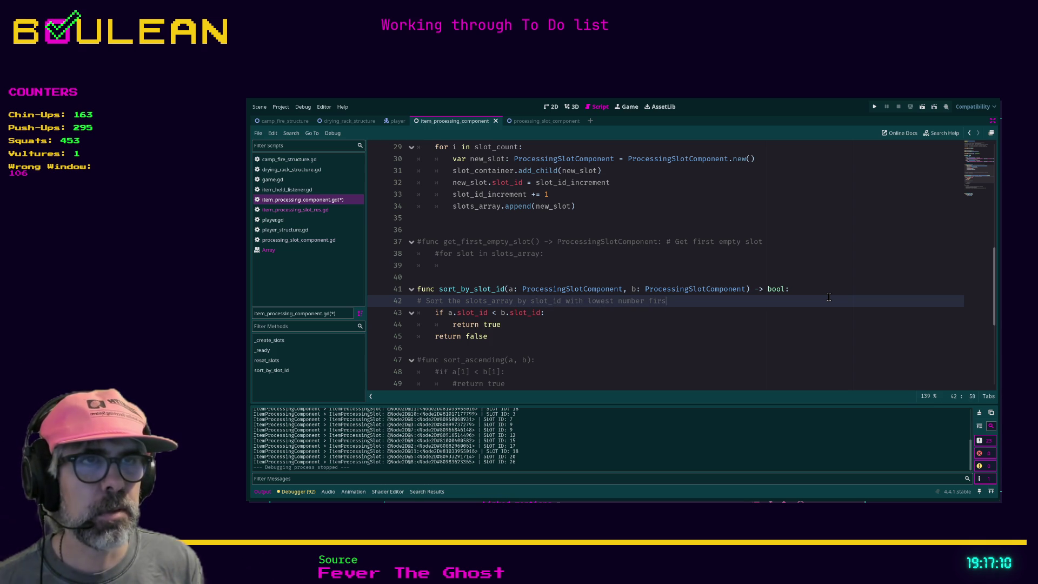
key("BackSpace")
key("BackSpace")
key("BackSpace")
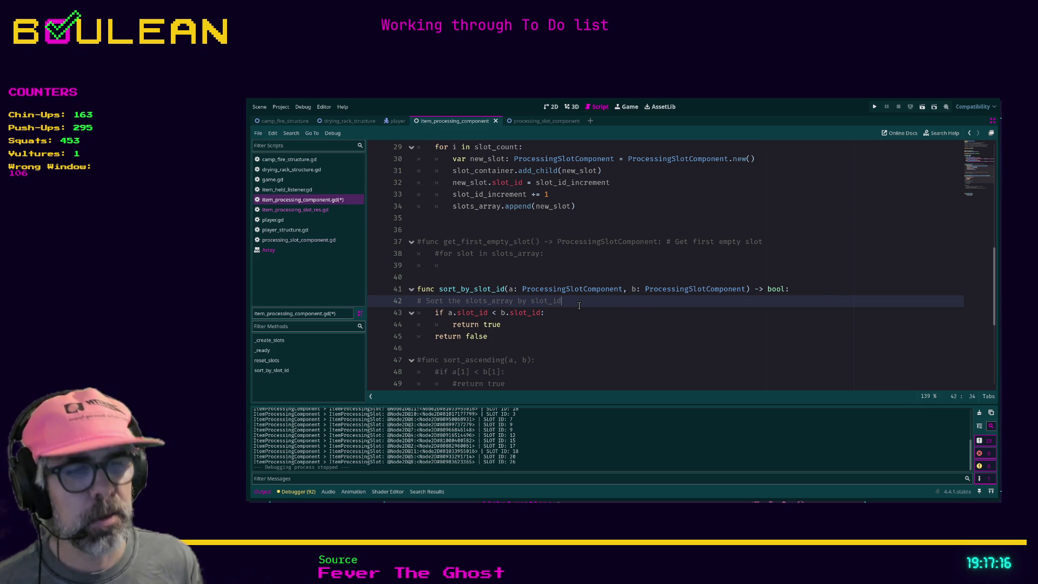
type("in ascending order")
left_click(600, 336)
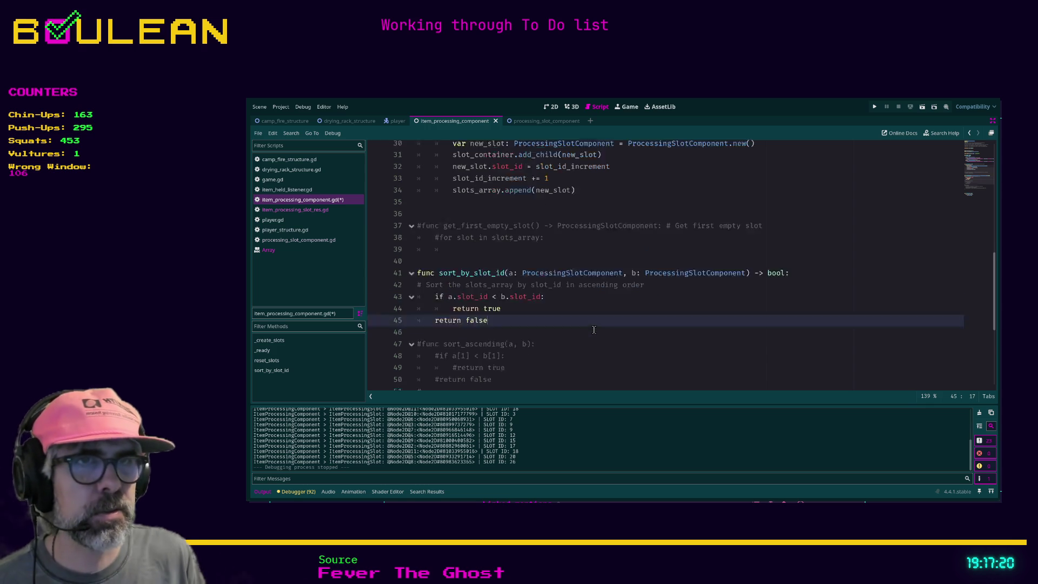
Delete the commented sort_ascending test code on lines 47–58 plus leftover blank lines, and save.
scroll(593, 329, "down", 2)
left_click(535, 301)
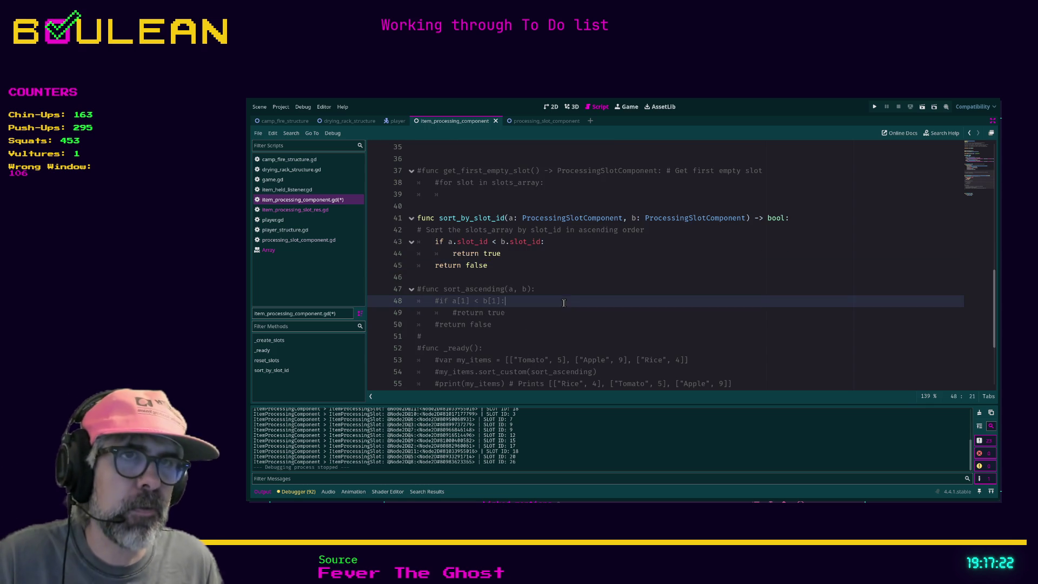
scroll(537, 327, "down", 3)
left_click(537, 325)
key("shift+Up")
key("shift+Up")
key("shift+Up")
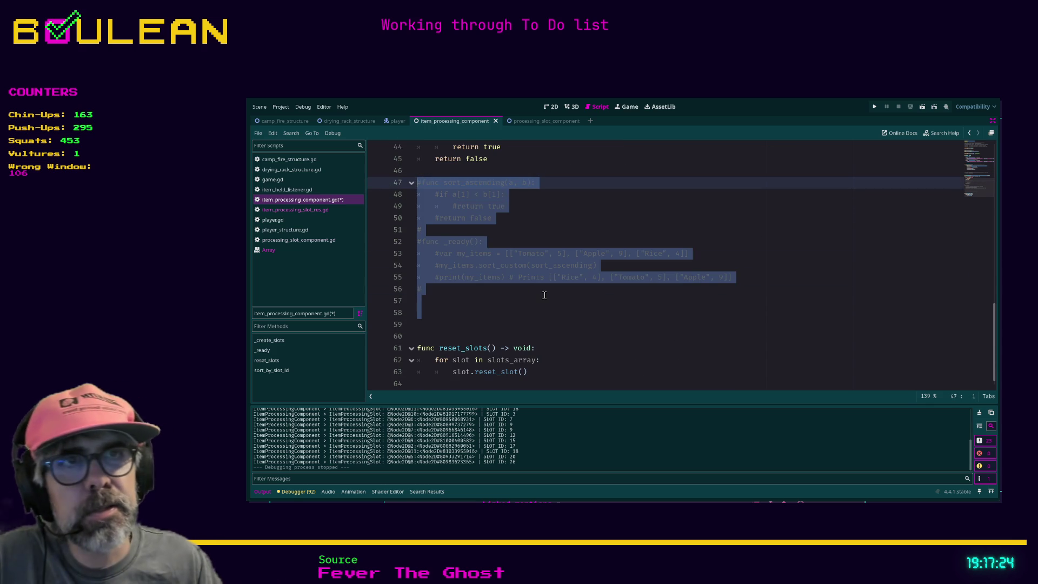
key("Delete")
key("BackSpace")
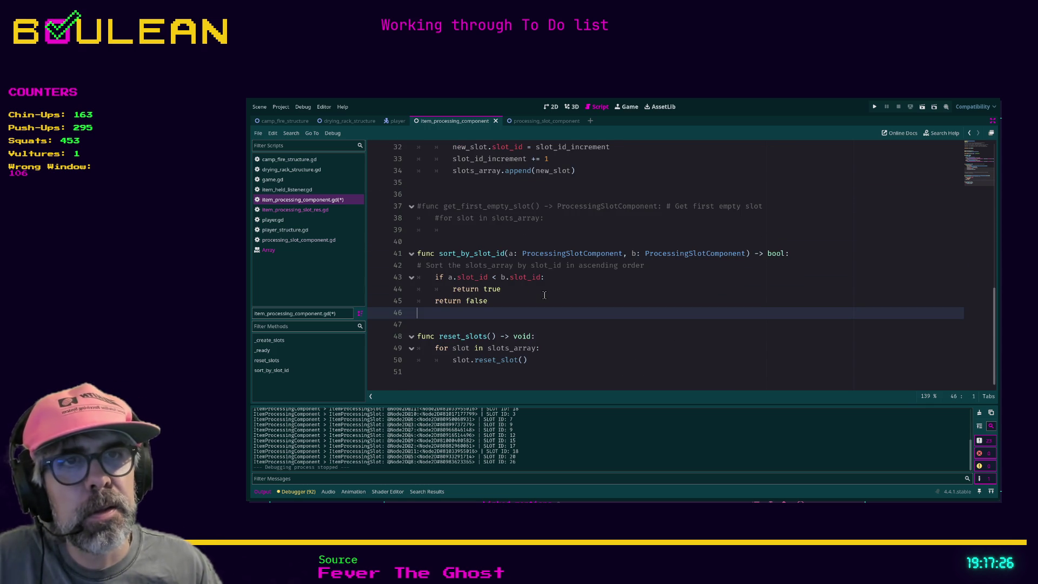
key("BackSpace")
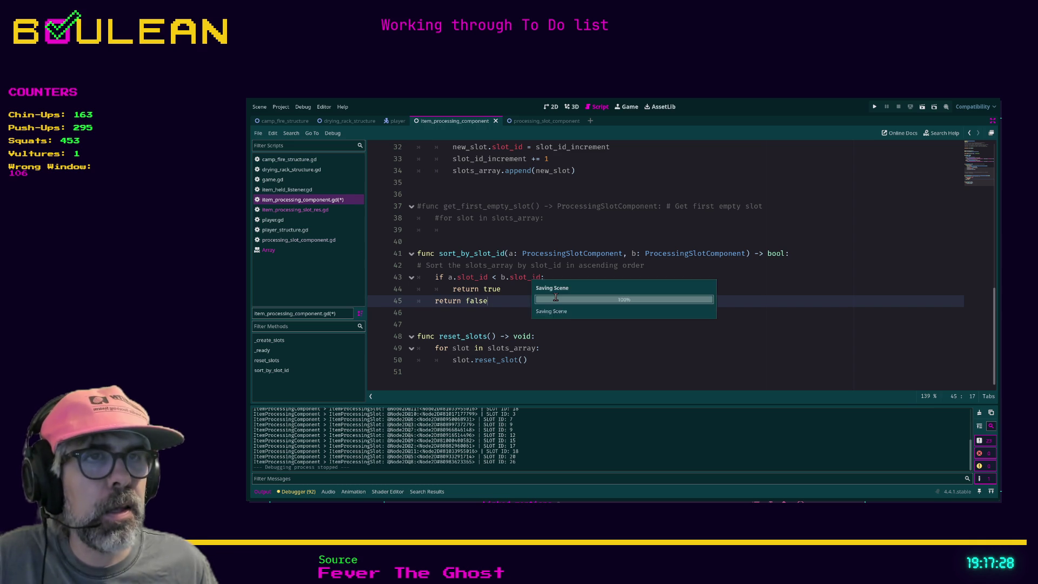
key("ctrl+s")
Switch to Obsidian and open the 2025-11-18 daily note.
scroll(573, 286, "up", 5)
scroll(590, 272, "down", 1)
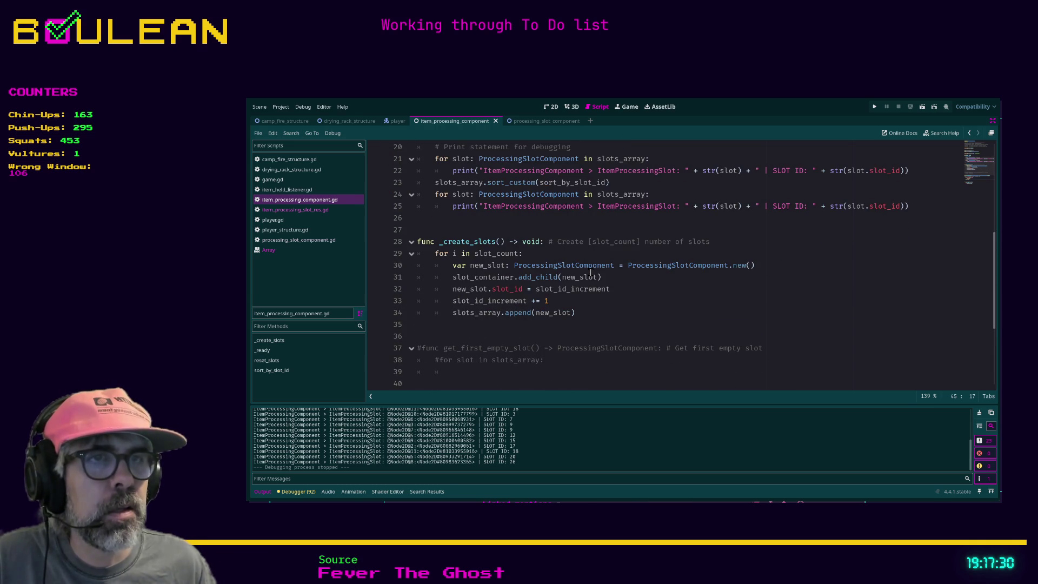
left_click(553, 327)
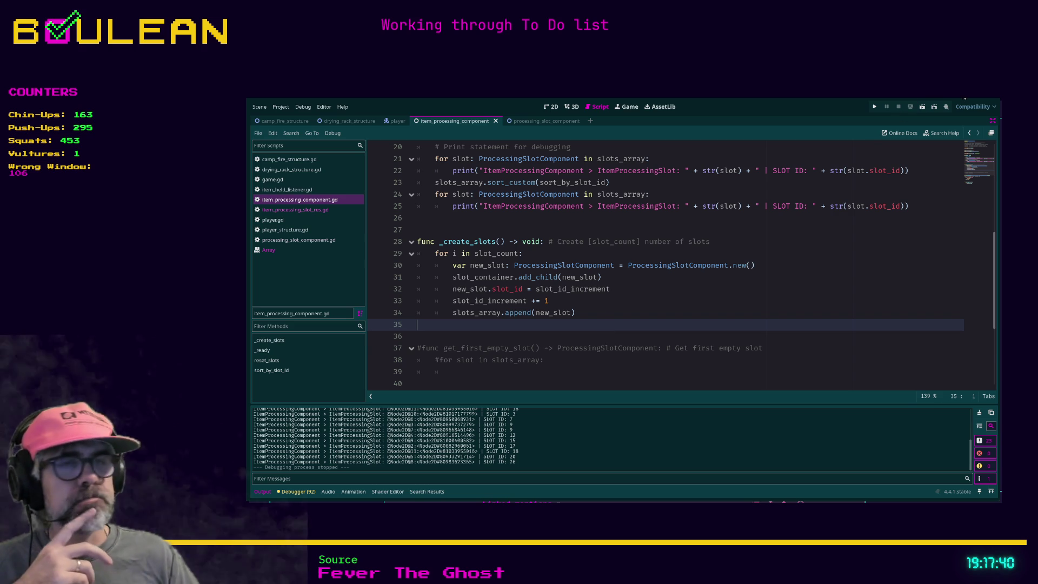
key("alt+Tab")
left_click(427, 111)
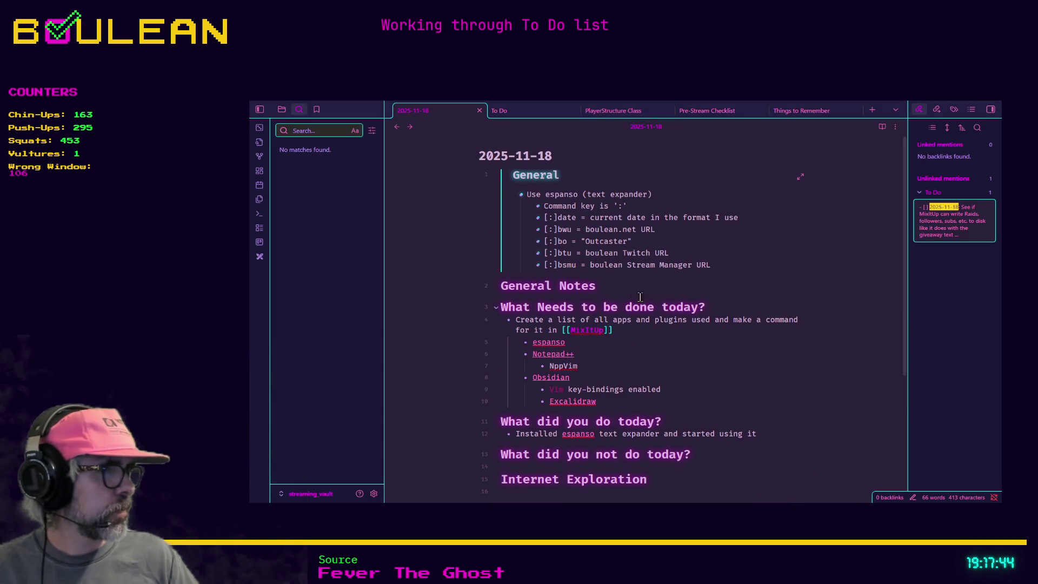
Add an empty bullet after the done-today entry in the 2025-11-18 note, then close the note.
scroll(676, 343, "down", 2)
left_click(764, 359)
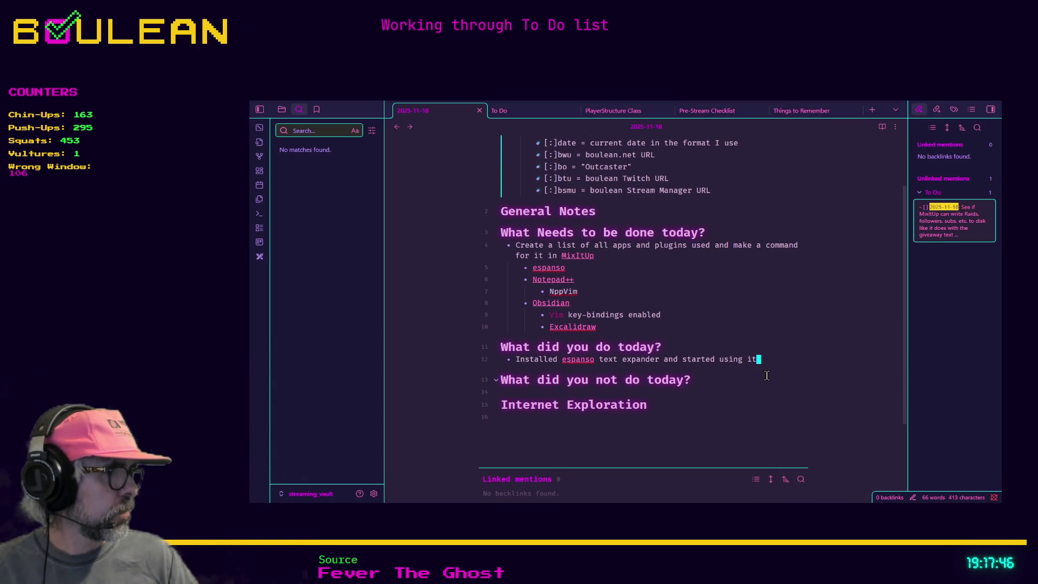
key("Return")
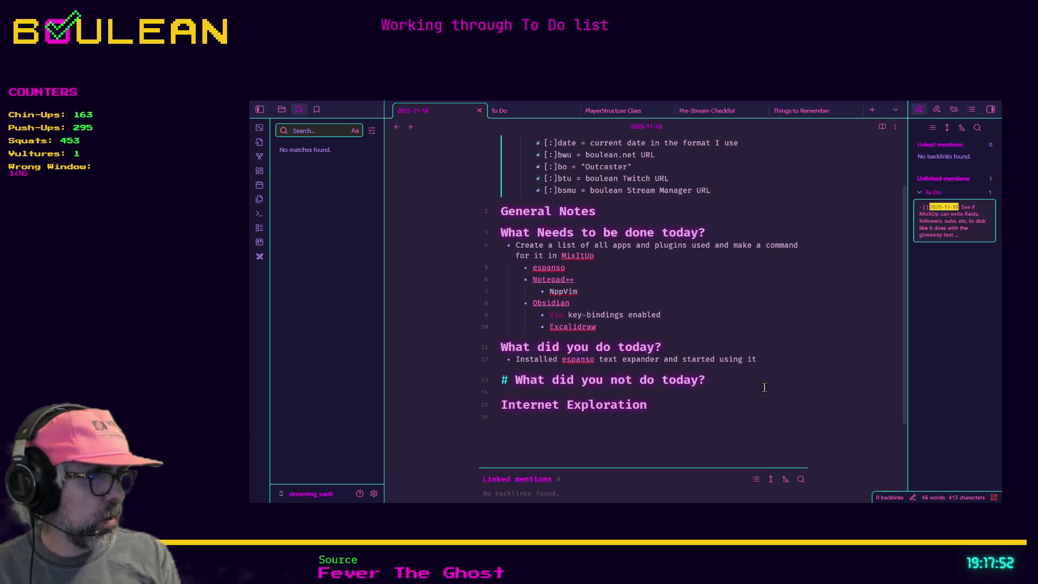
key("k")
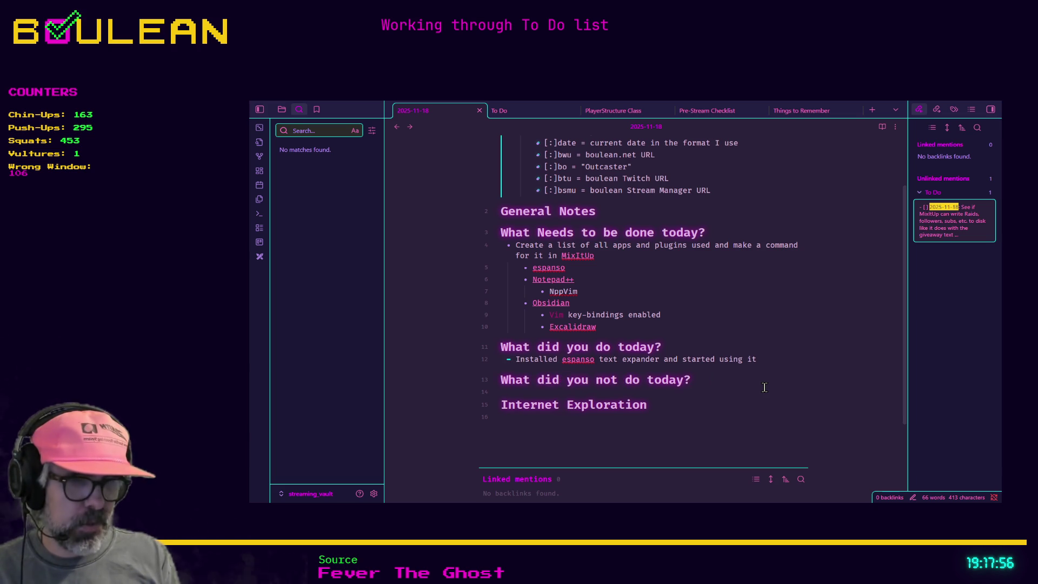
key("dollar")
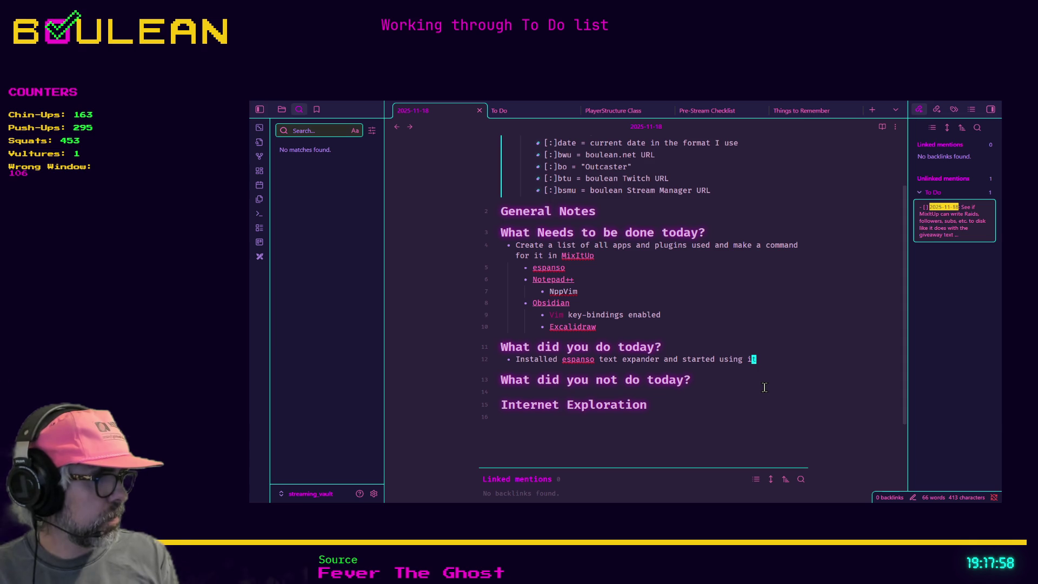
key("a")
key("Return")
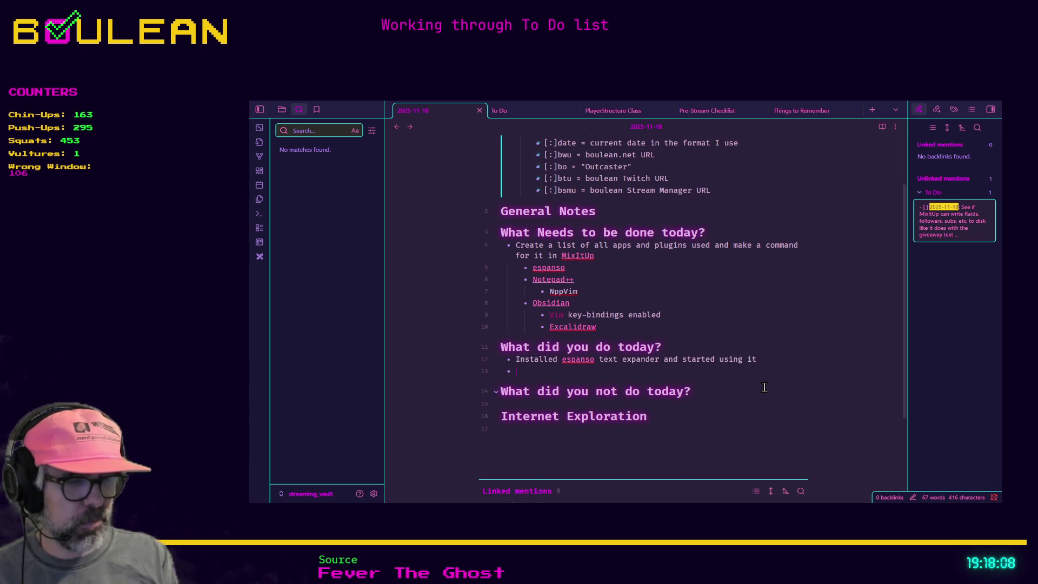
key("ctrl+w")
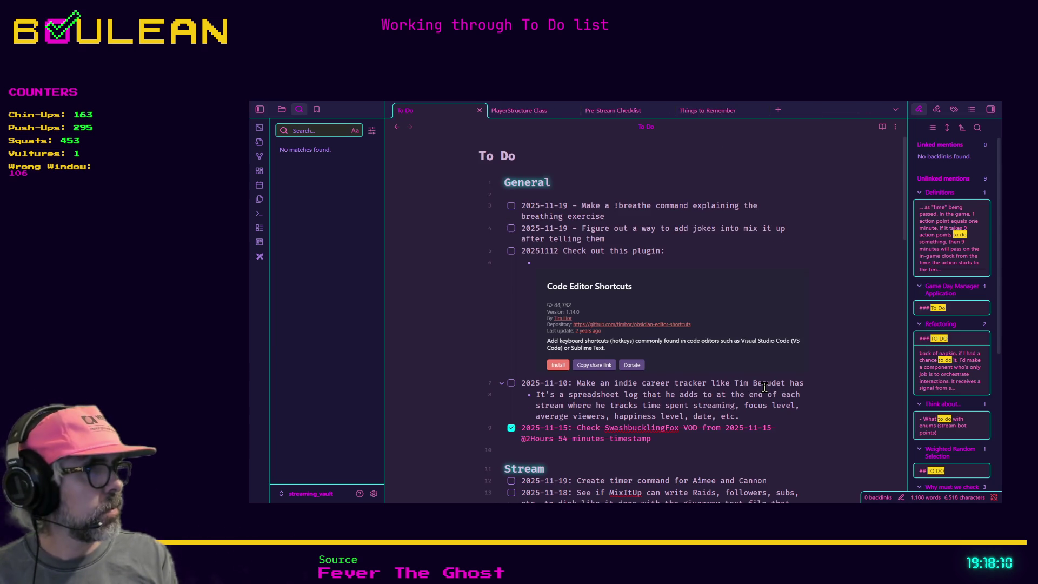
Open the 2025-11-19 daily note with the quick switcher.
key("ctrl+o")
type("2025-")
key("Return")
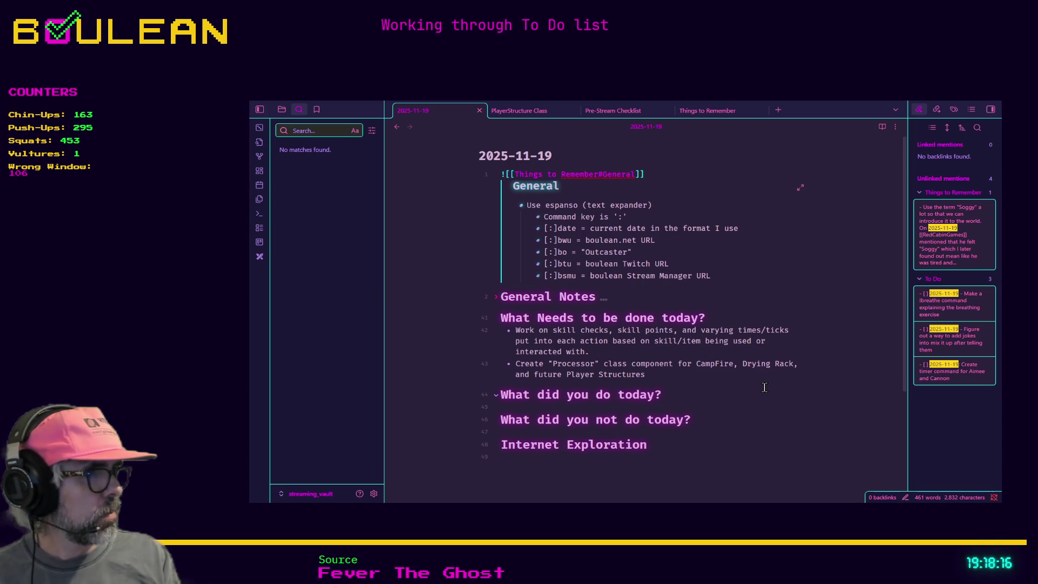
Log 'Made first array custom sort function in Outcaster: item_processing_component.gd' under What did you do today?
left_click(677, 399)
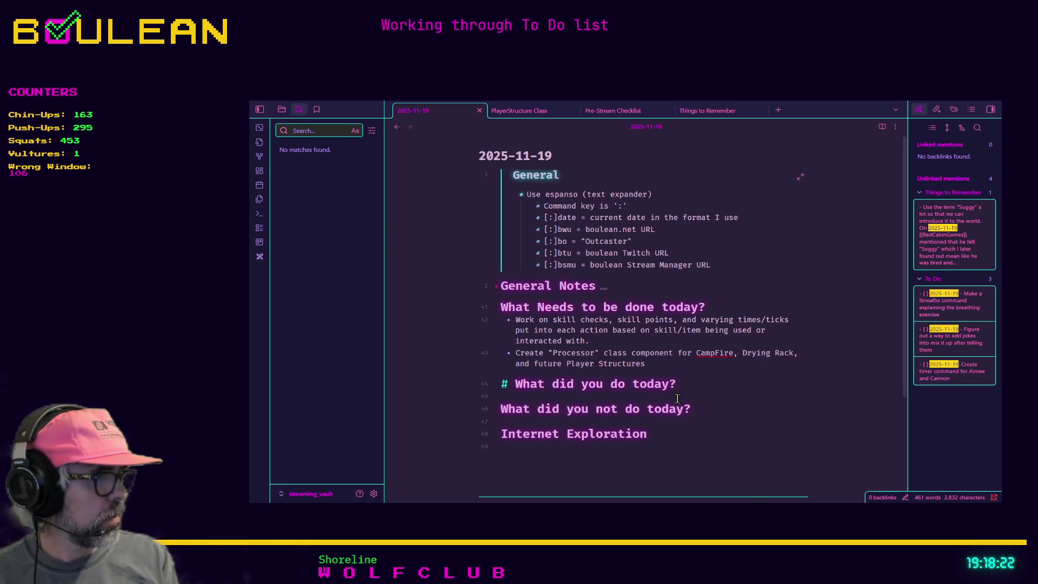
key("Return")
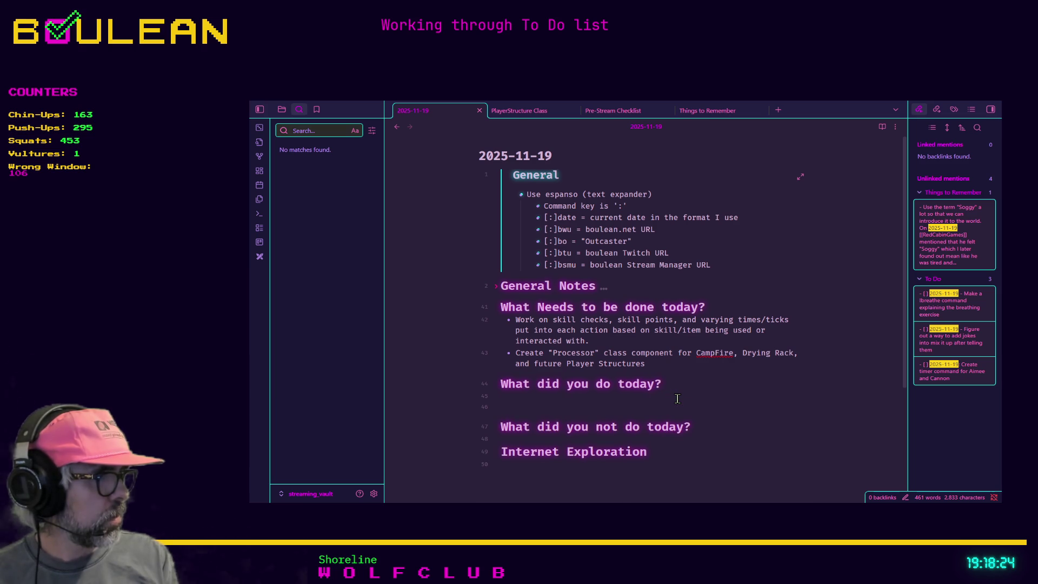
type("M")
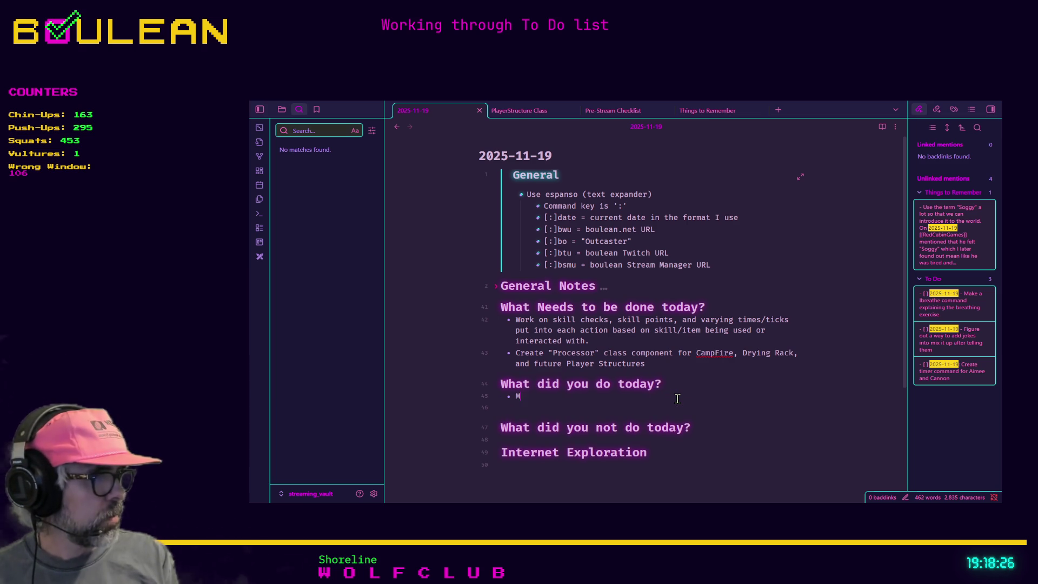
type("ade first")
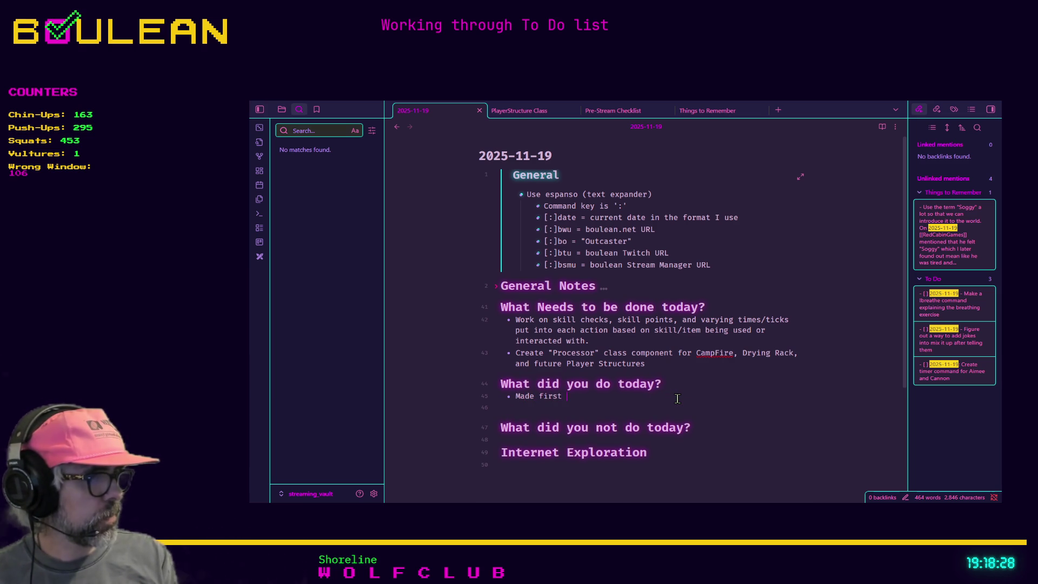
type("custom")
key("BackSpace")
key("BackSpace")
key("BackSpace")
type("array custom sort function in")
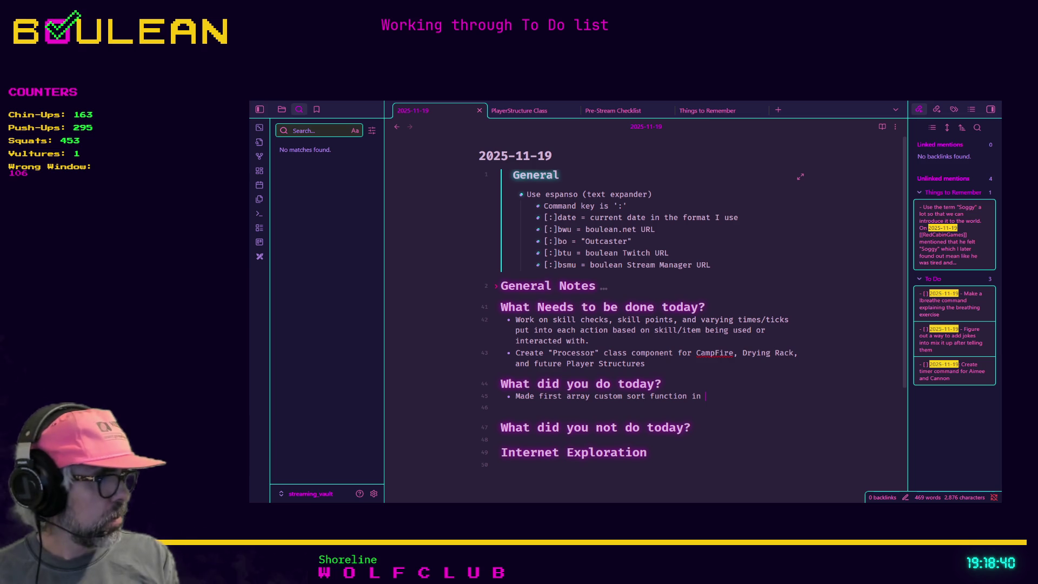
type("Outca")
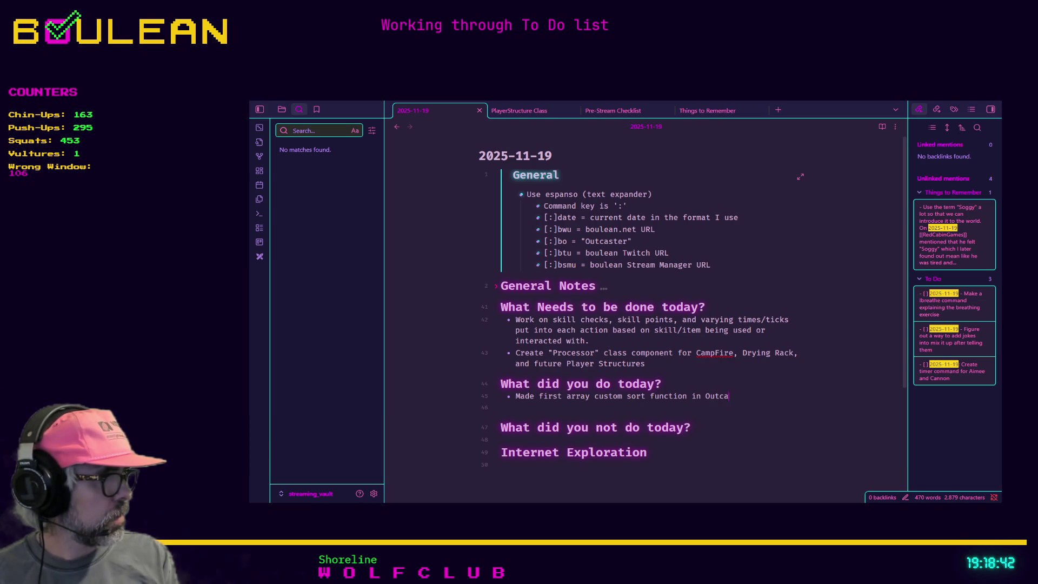
type("ster: item_")
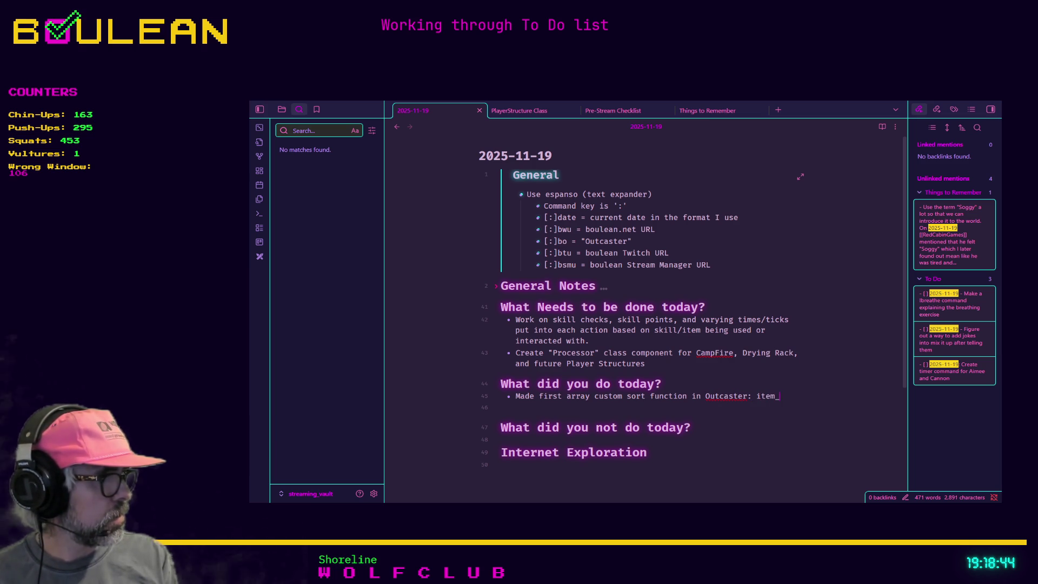
type("processing_")
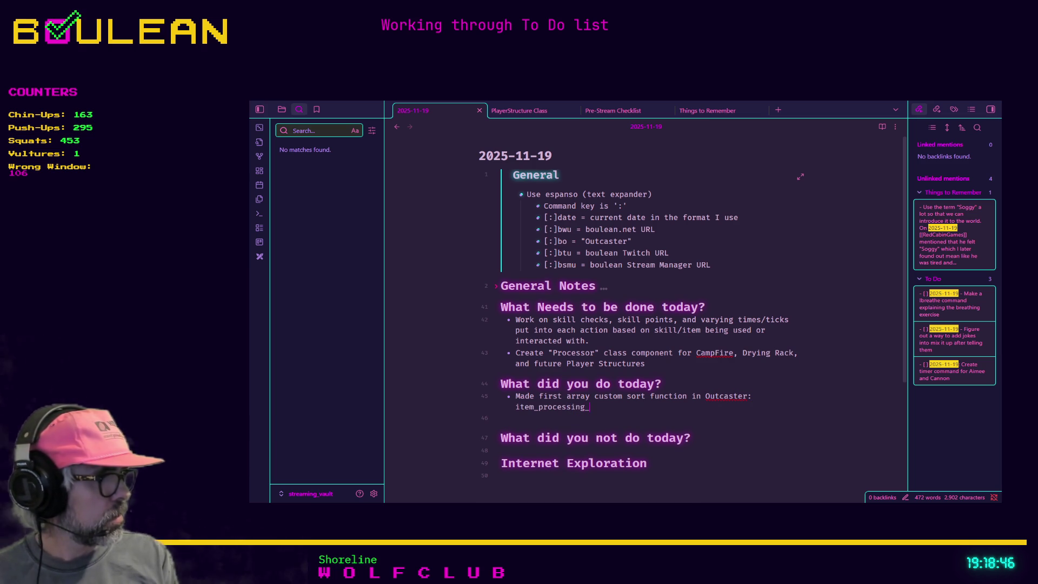
type("component")
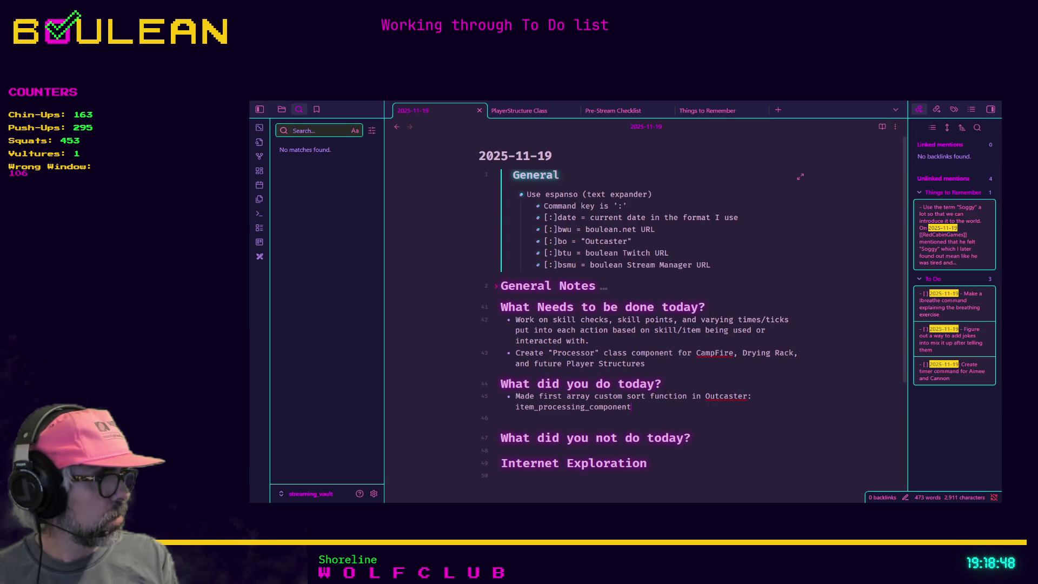
type(".gd")
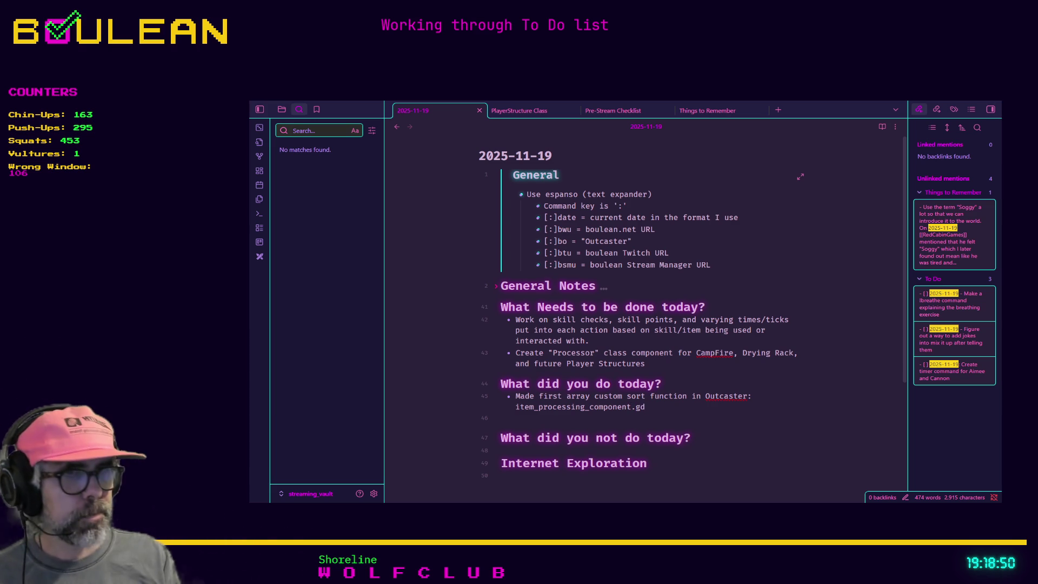
key("alt+Tab")
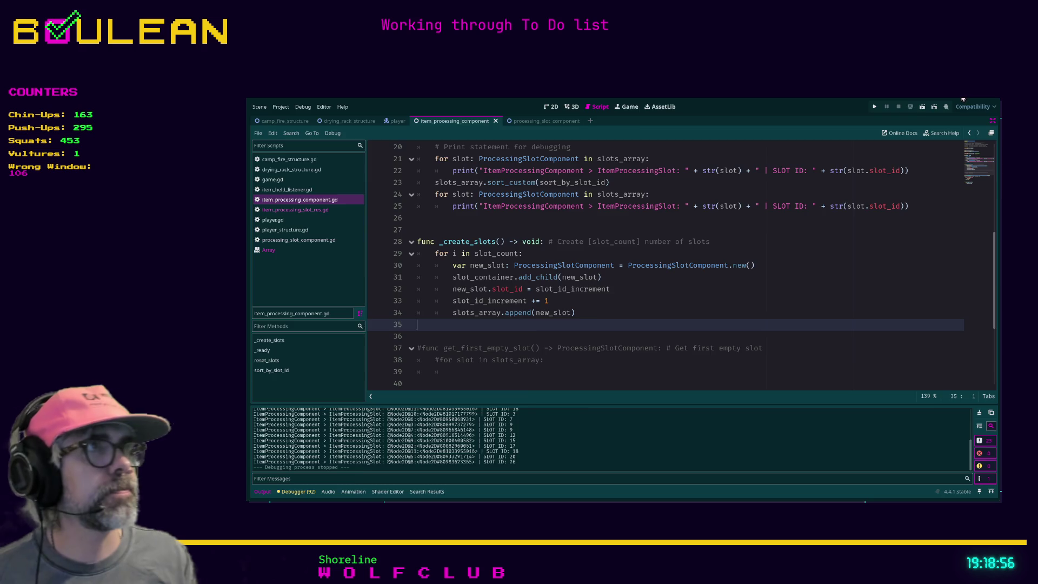
key("alt+Tab")
key("alt+Tab")
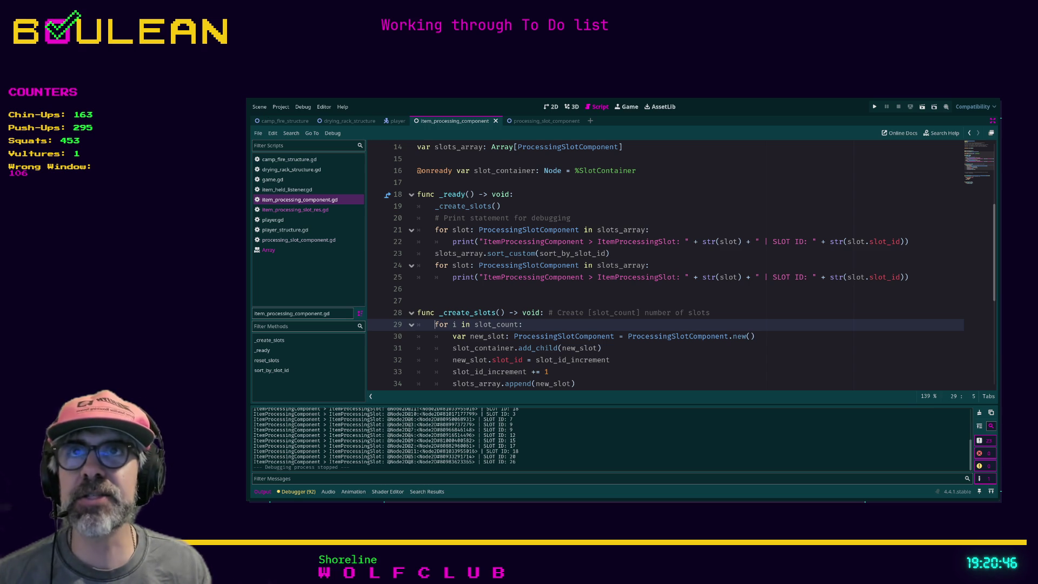
left_click(548, 301)
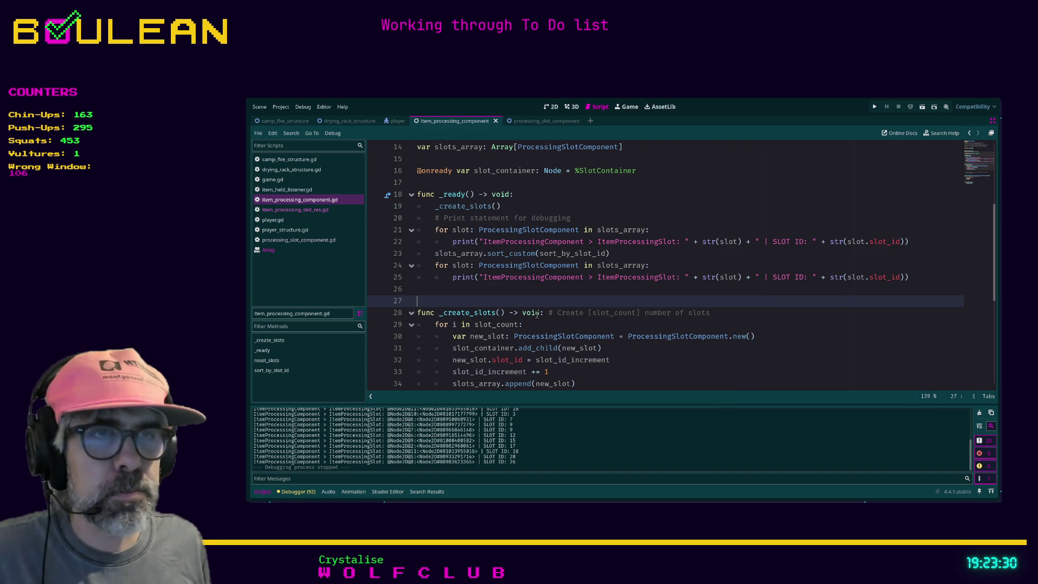
scroll(507, 282, "down", 1)
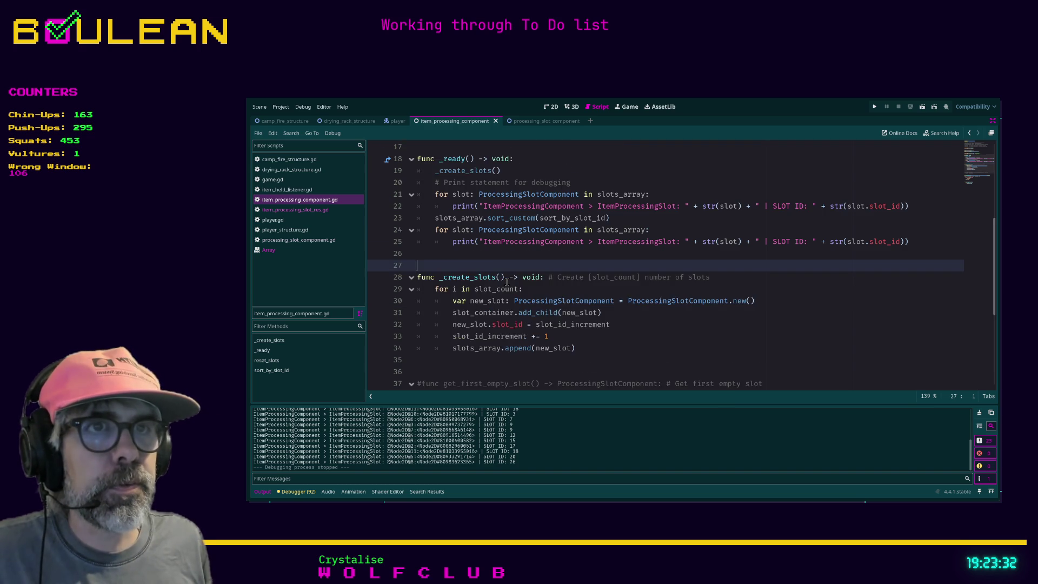
Uncomment the get_first_empty_slot function lines 37–38 and go to its parse-error line.
scroll(507, 282, "down", 2)
left_click(506, 290)
left_click(573, 323)
left_click_drag(572, 323, 407, 312)
key("ctrl+k")
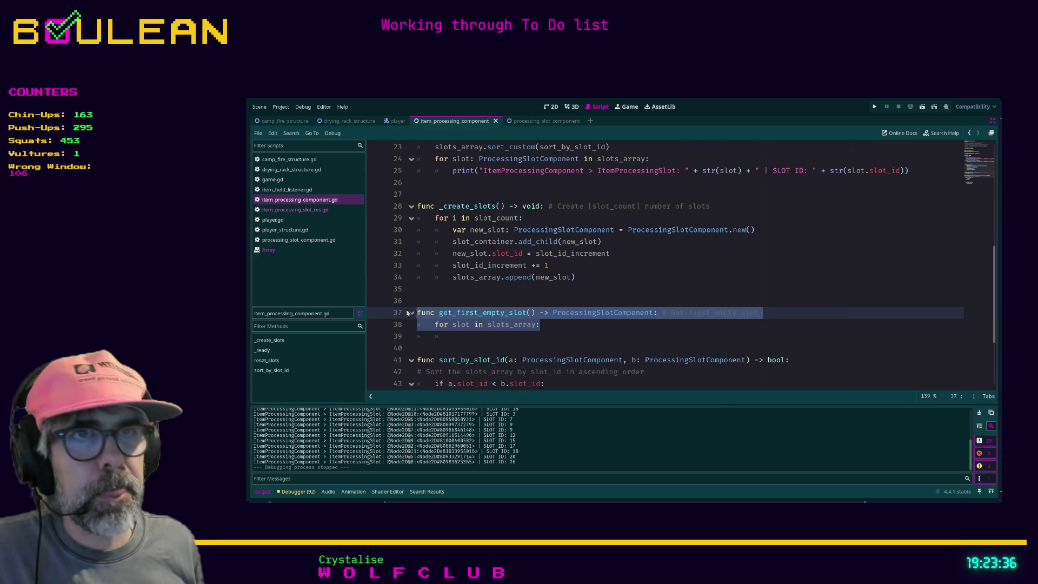
scroll(406, 313, "down", 2)
left_click(433, 275)
left_click(611, 255)
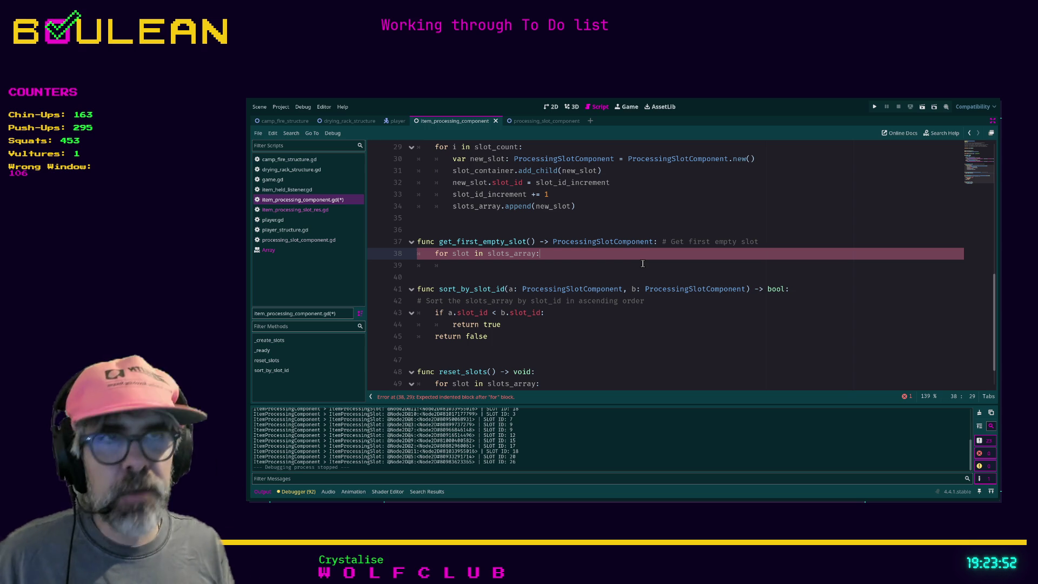
Type the loop variable as slot: ProcessingSlotComponent and begin 'if slot.' inside the loop.
key("Return")
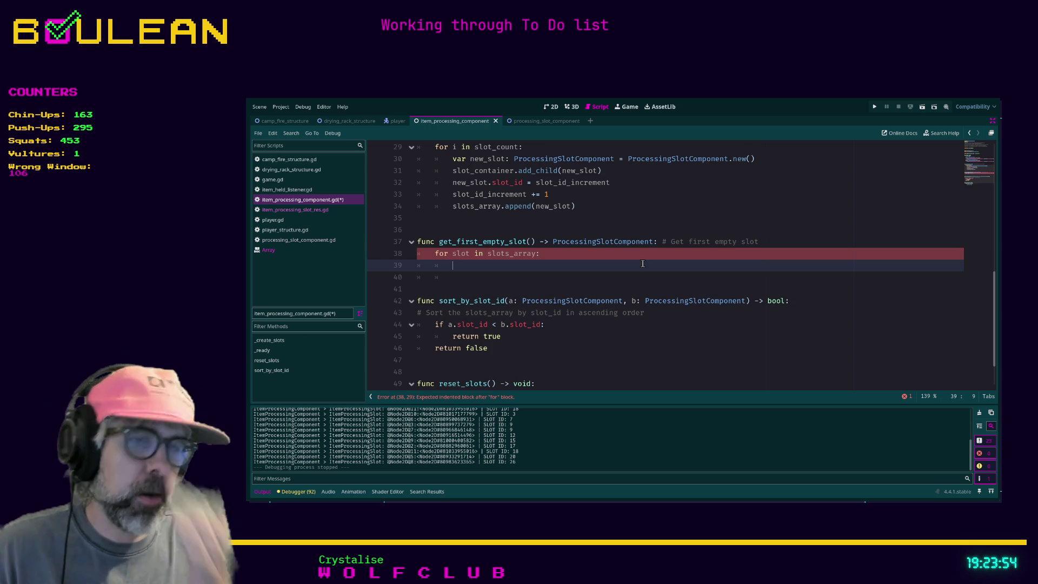
type("if s")
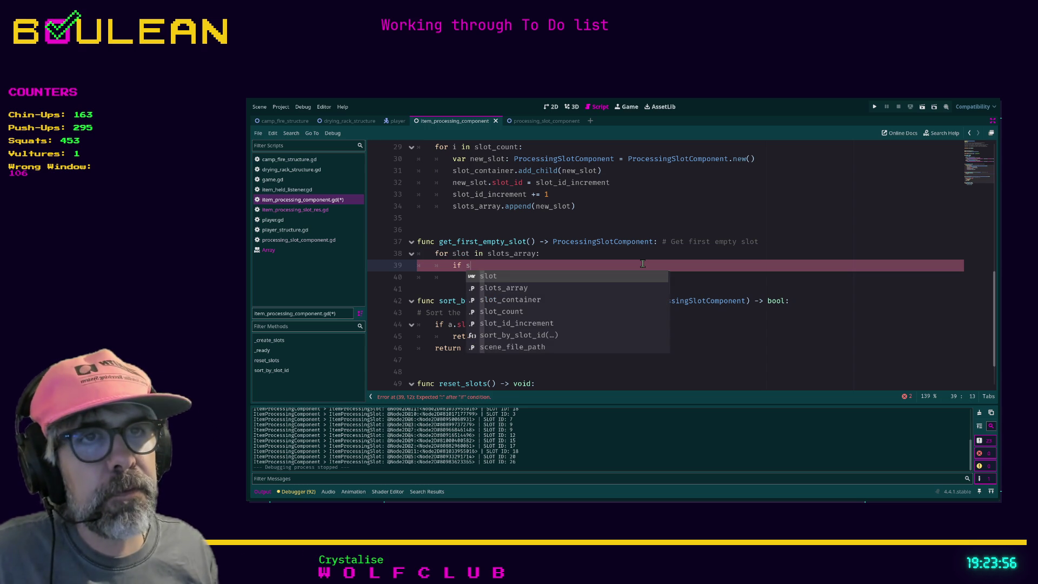
key("Escape")
key("Up")
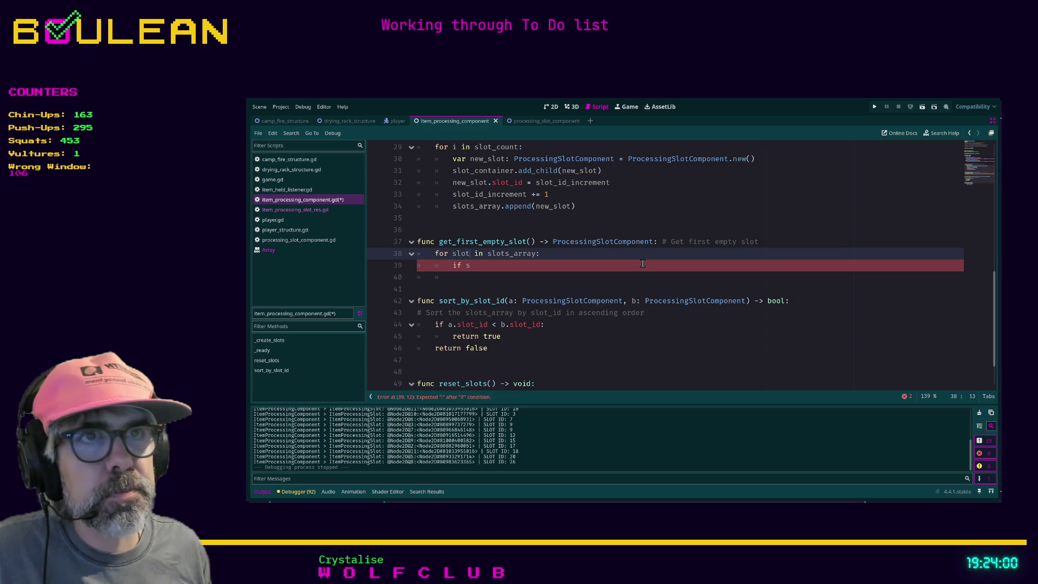
type(": Sl")
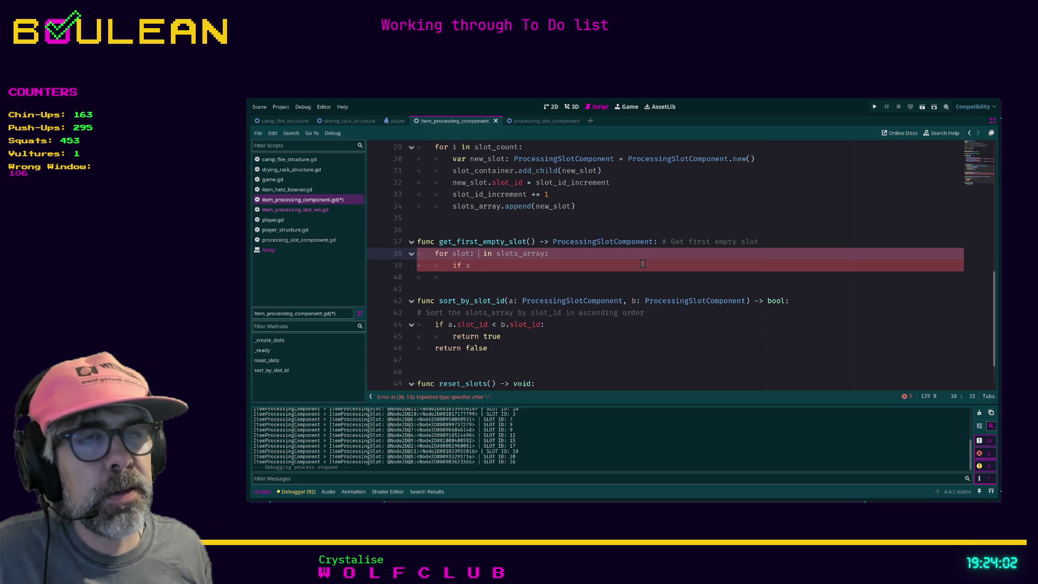
key("BackSpace")
key("BackSpace")
type("ProcessingSl")
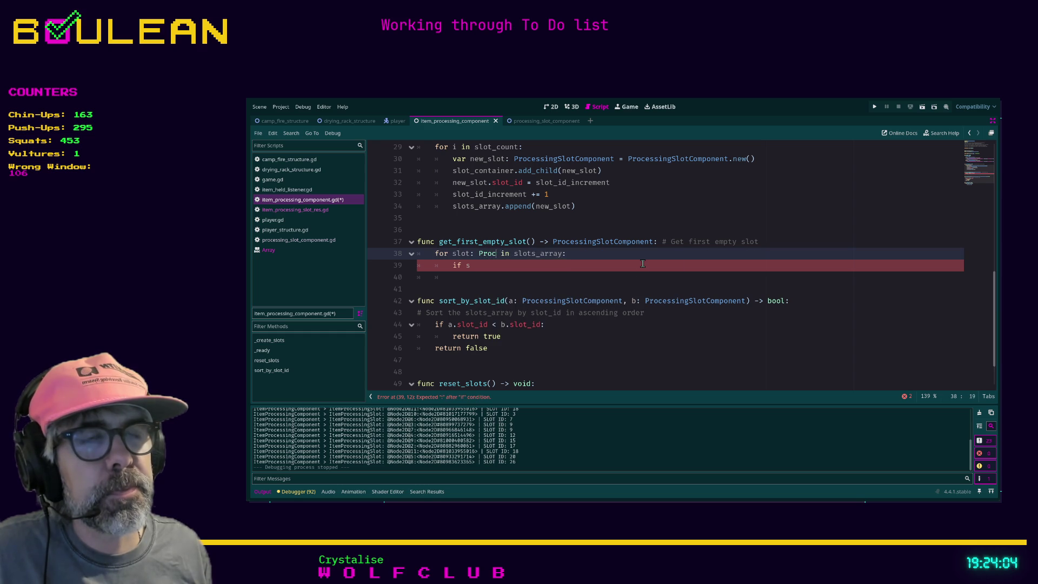
type("ot")
key("Return")
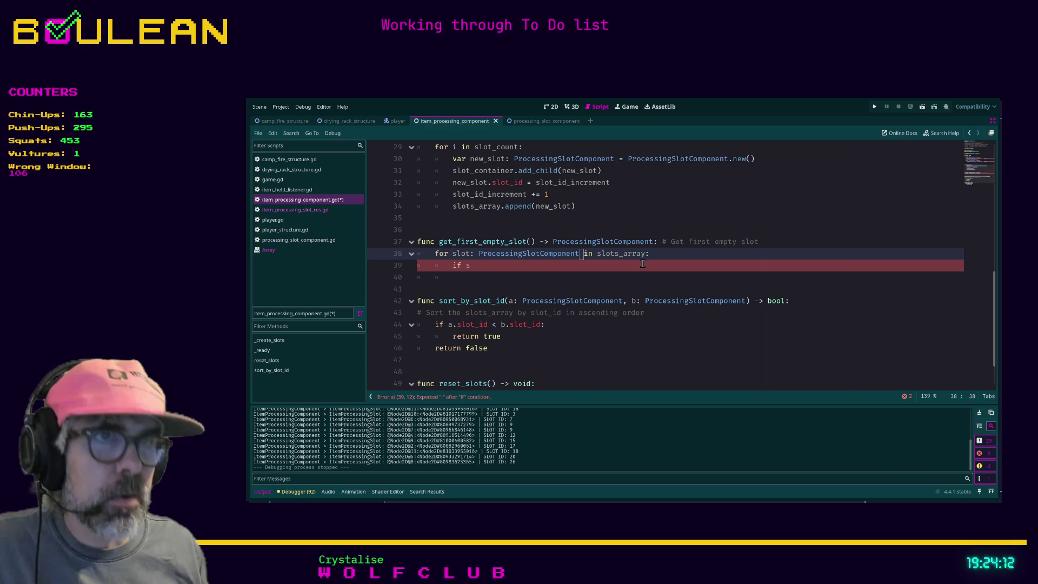
key("Down")
key("Left")
key("Left")
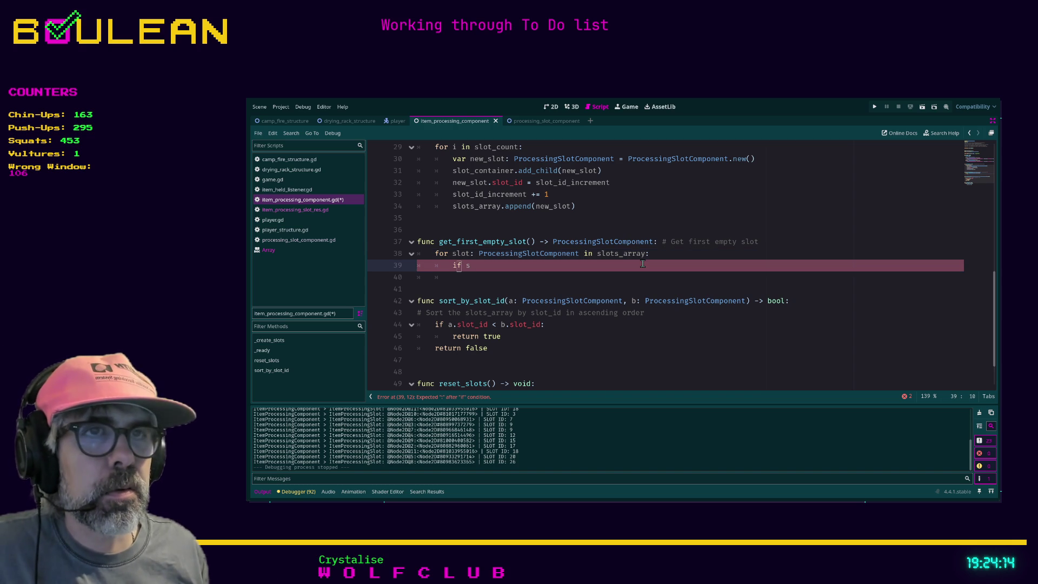
key("Right")
key("Right")
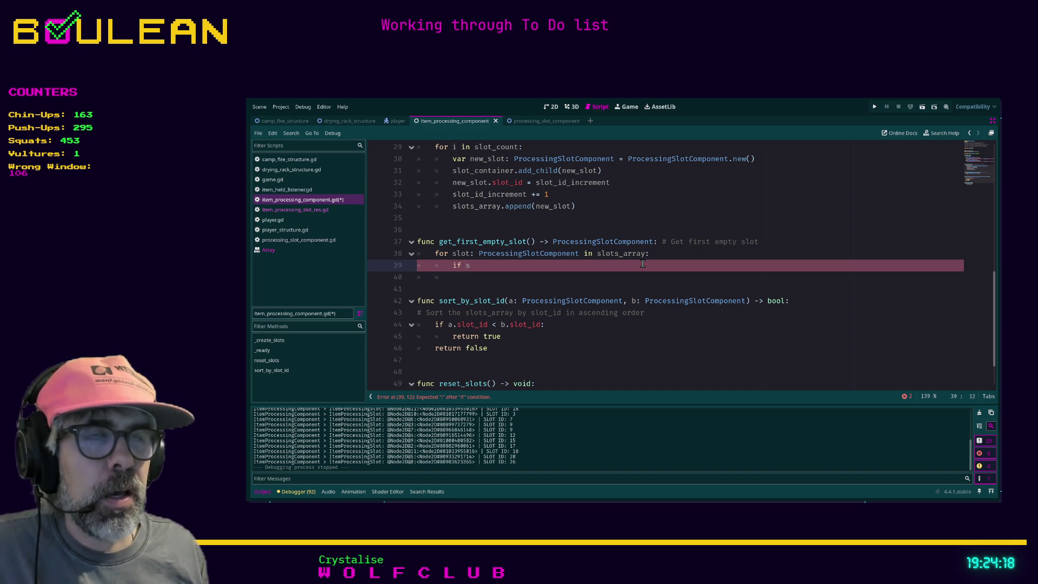
type("lot.")
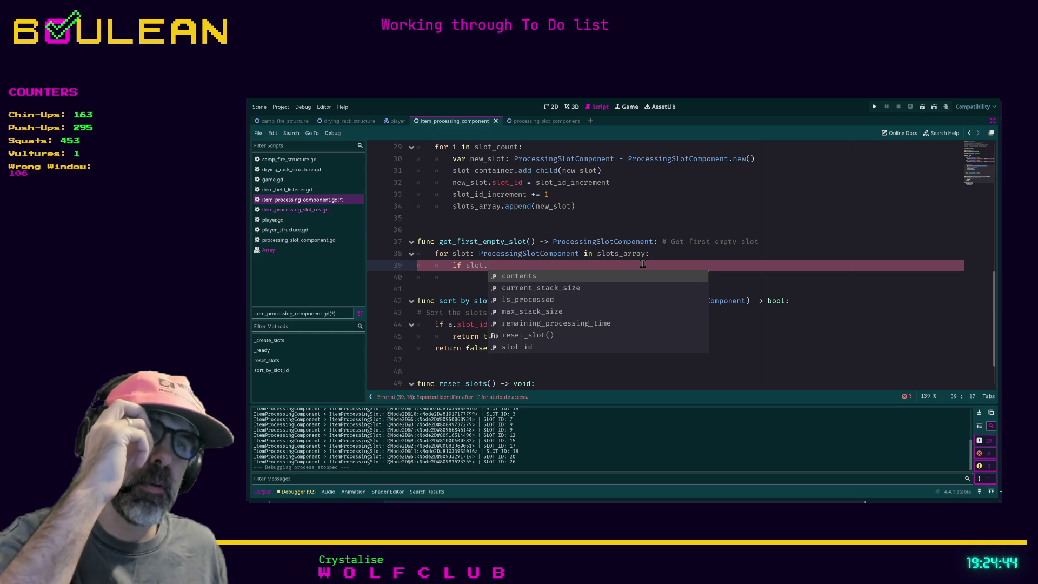
Review the slot variables in item_processing_slot_res.gd, then open a new browser tab.
left_click(318, 211)
left_click(446, 232)
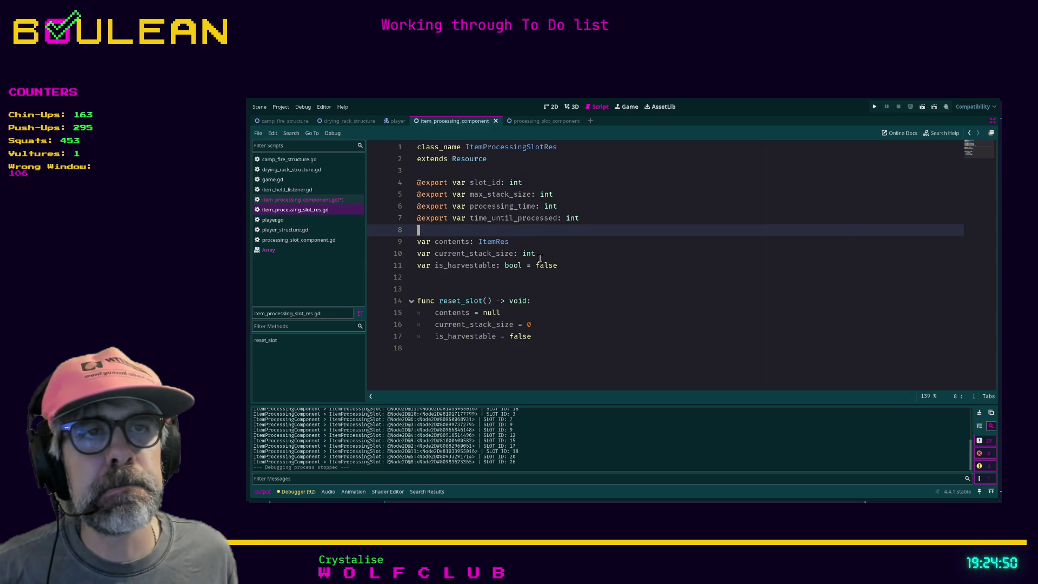
key("Down")
key("Down")
key("Down")
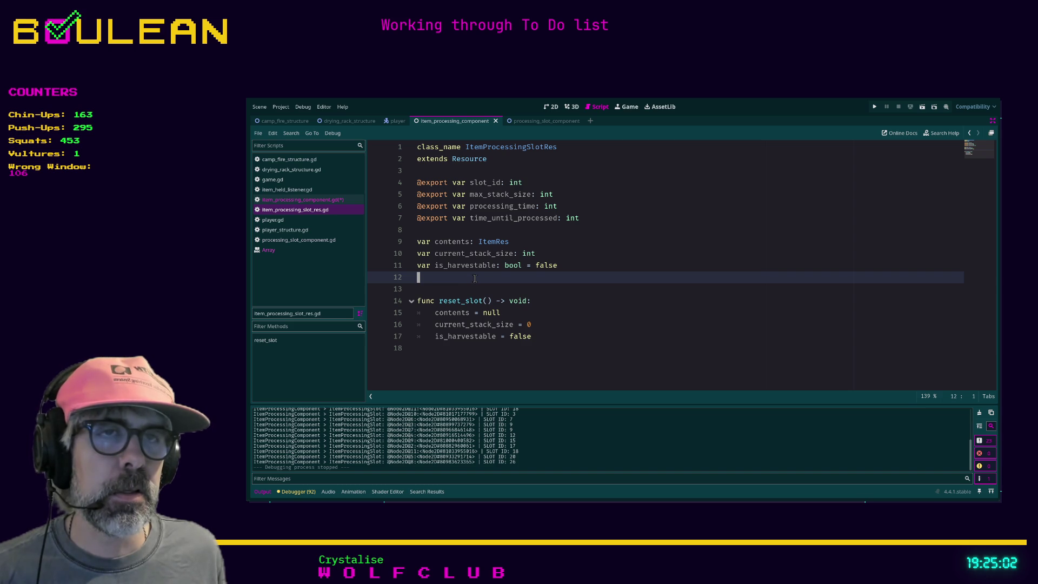
key("Down")
key("Up")
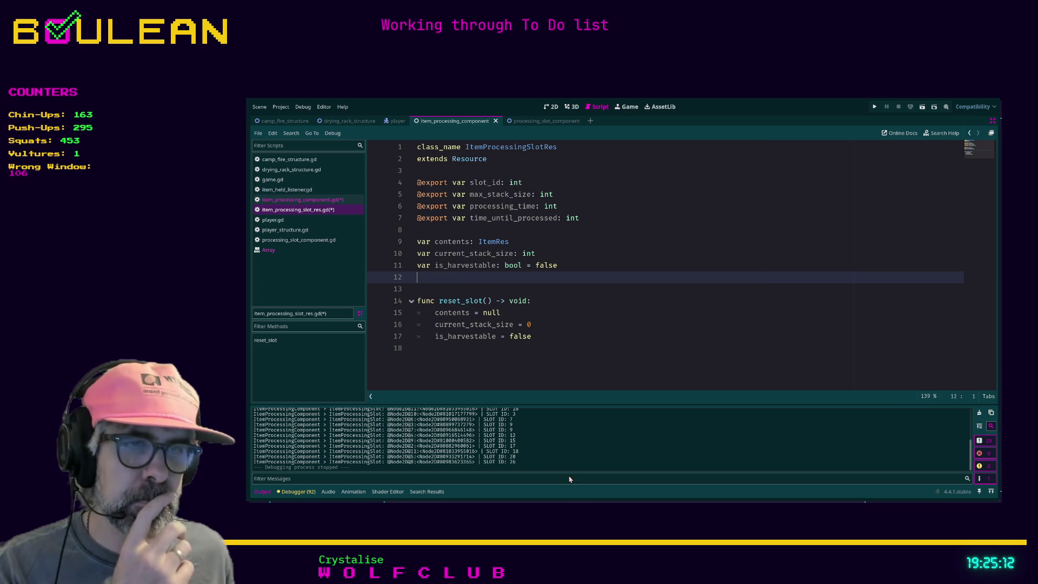
key("alt+Tab")
key("ctrl+t")
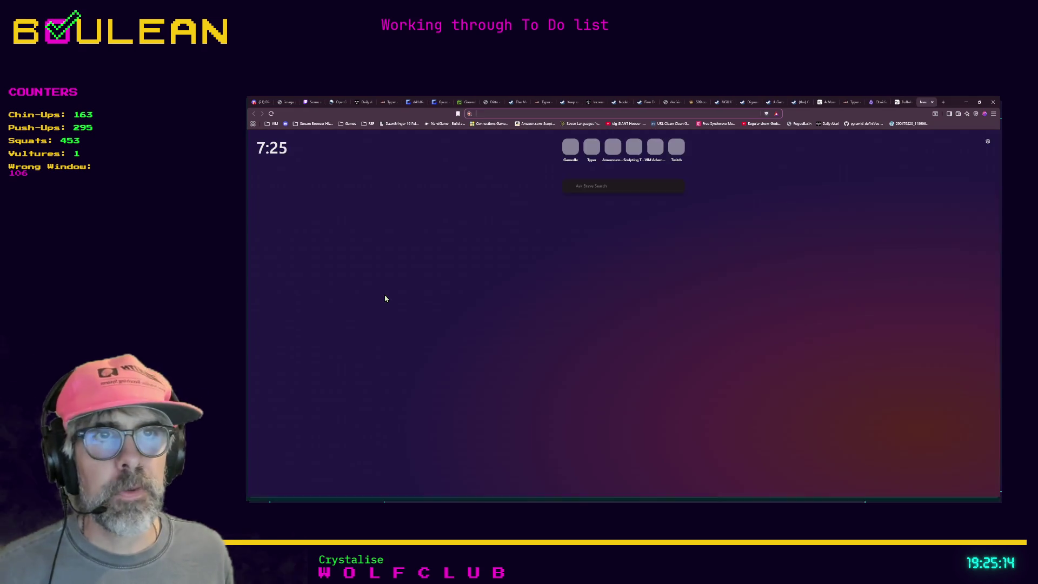
Search for espanso in Brave, view espanso.org, then minimize the browser back to Godot.
type("espanso")
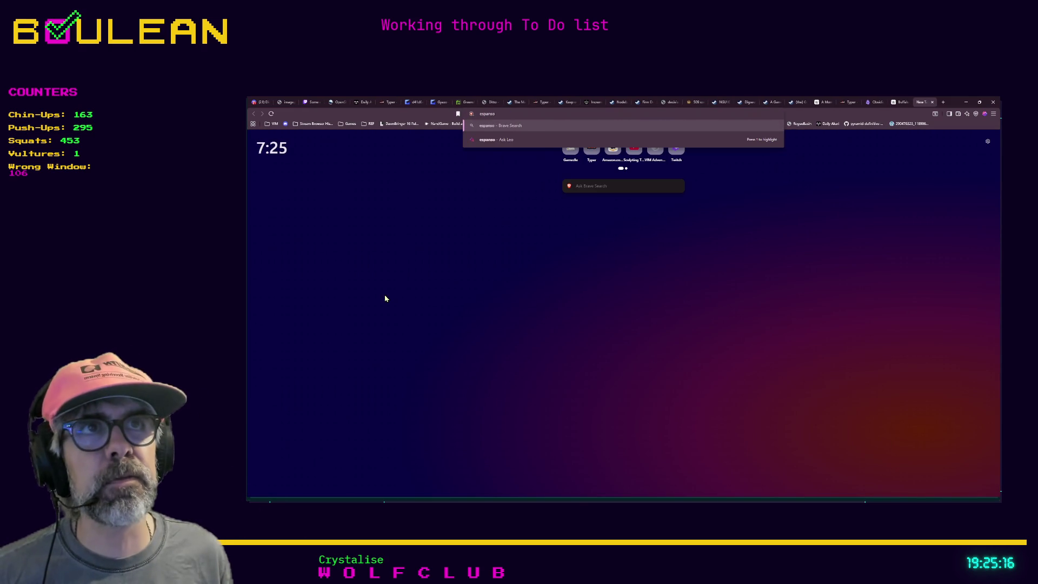
key("Return")
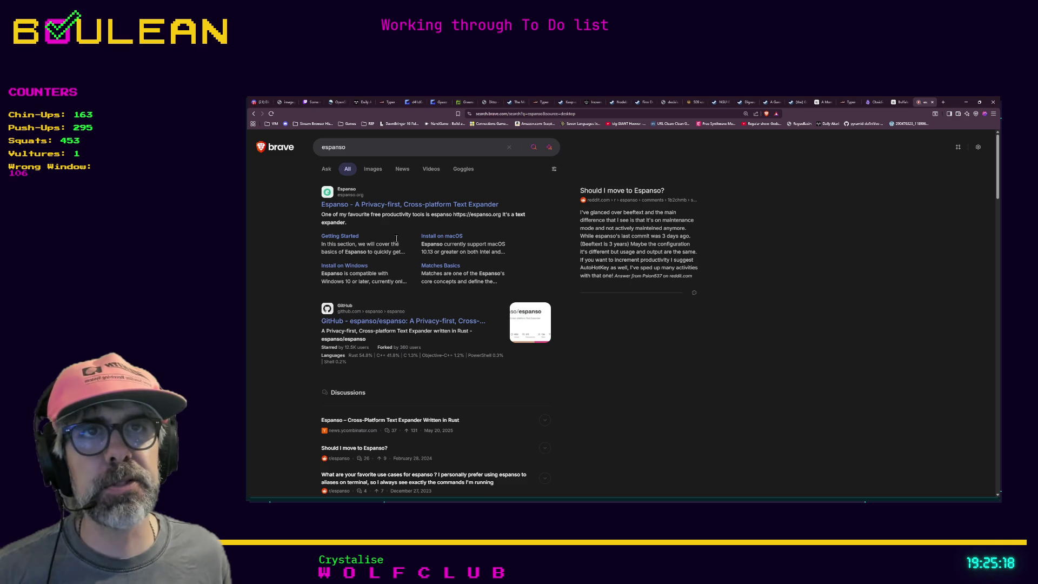
left_click(370, 209)
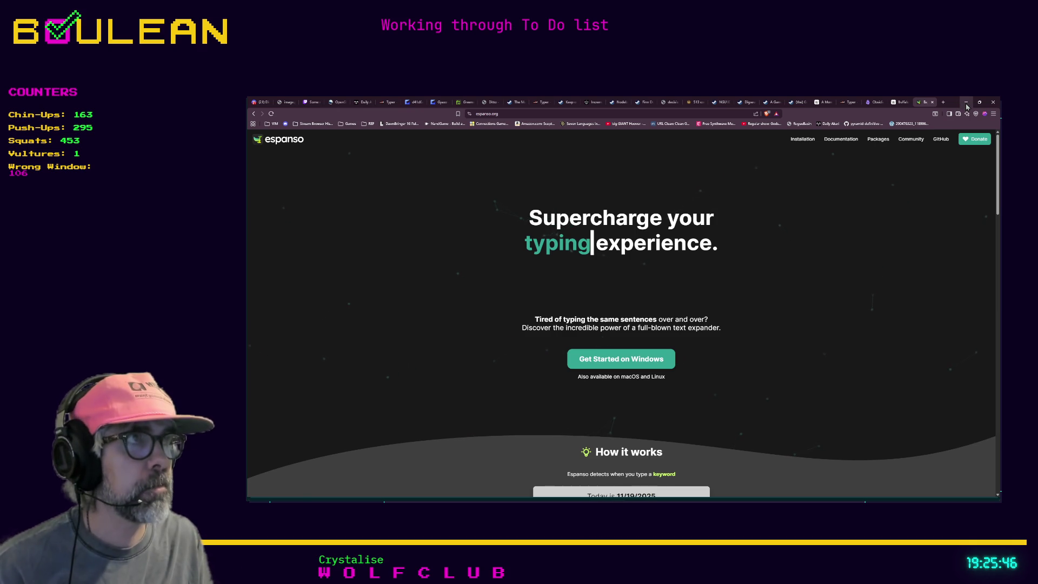
left_click(966, 107)
left_click(545, 292)
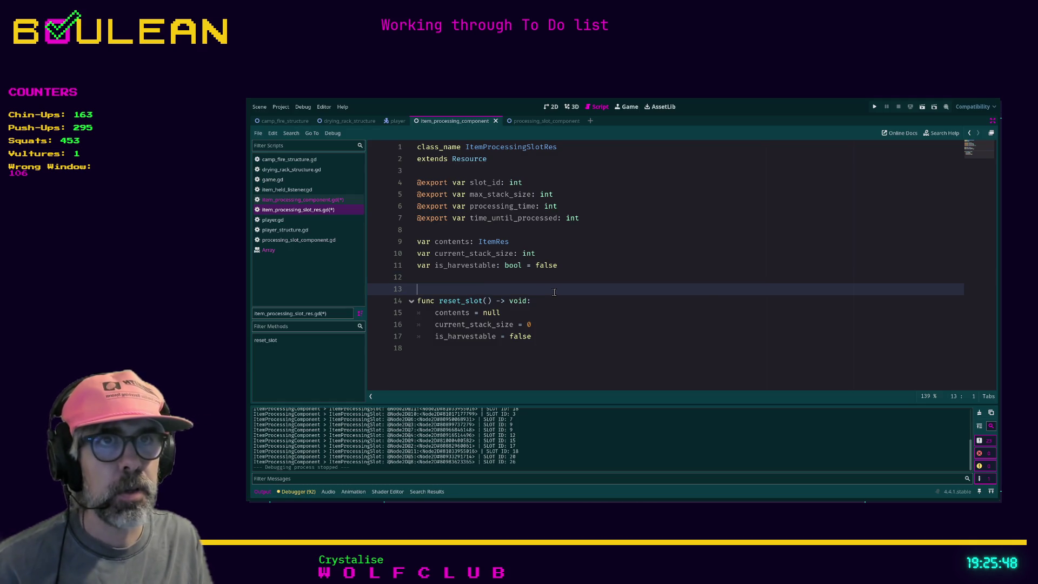
Declare 'var is_empty: bool = true' above contents in the slot script and save.
key("Up")
type("var is_empty")
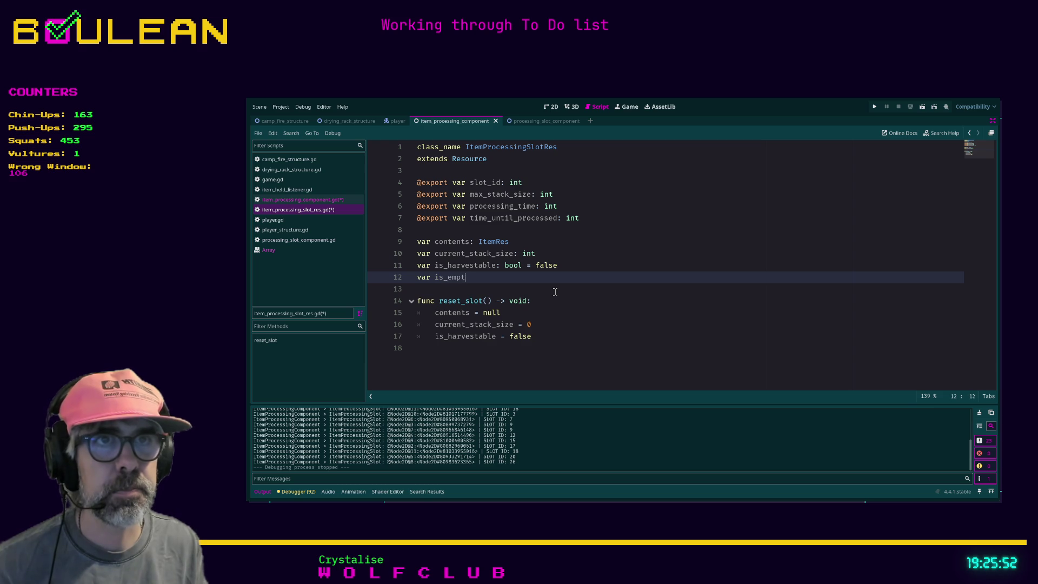
key("alt+Up")
key("alt+Up")
key("alt+Up")
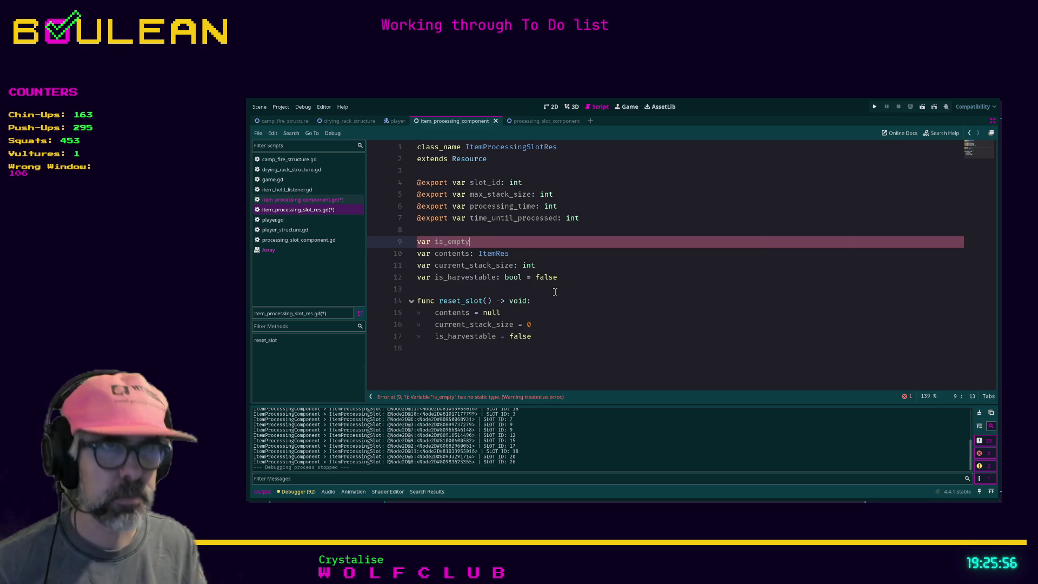
type(": bool = true")
key("ctrl+s")
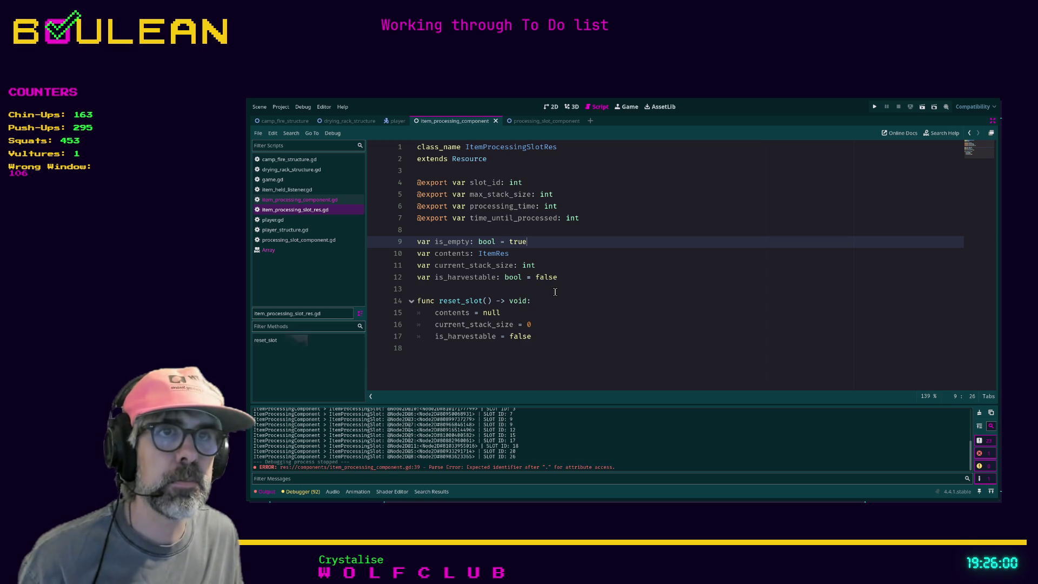
Add 'is_empty = true' as the first line of reset_slot.
left_click(555, 336)
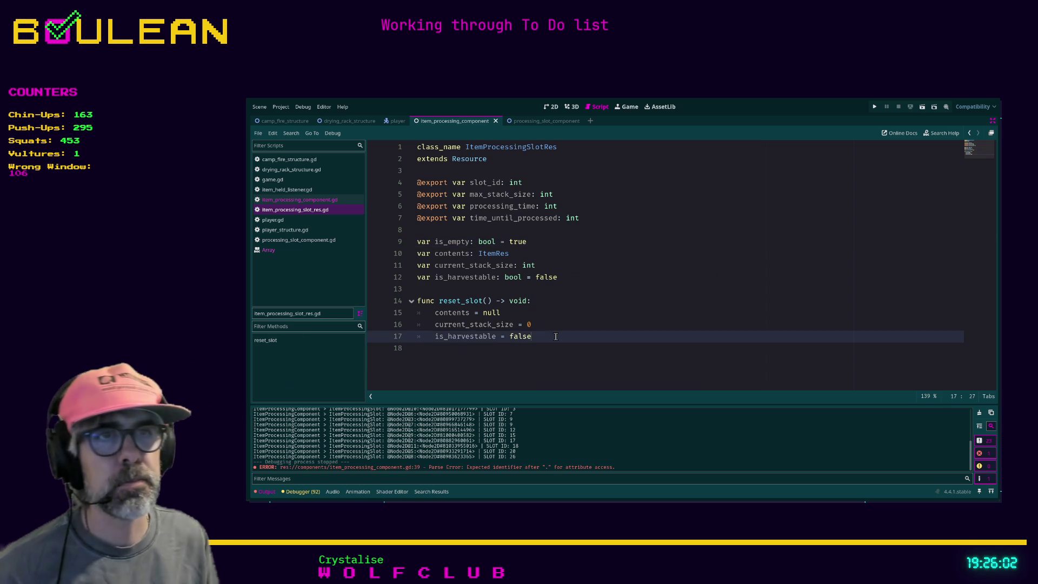
key("Return")
type("is_empty = true")
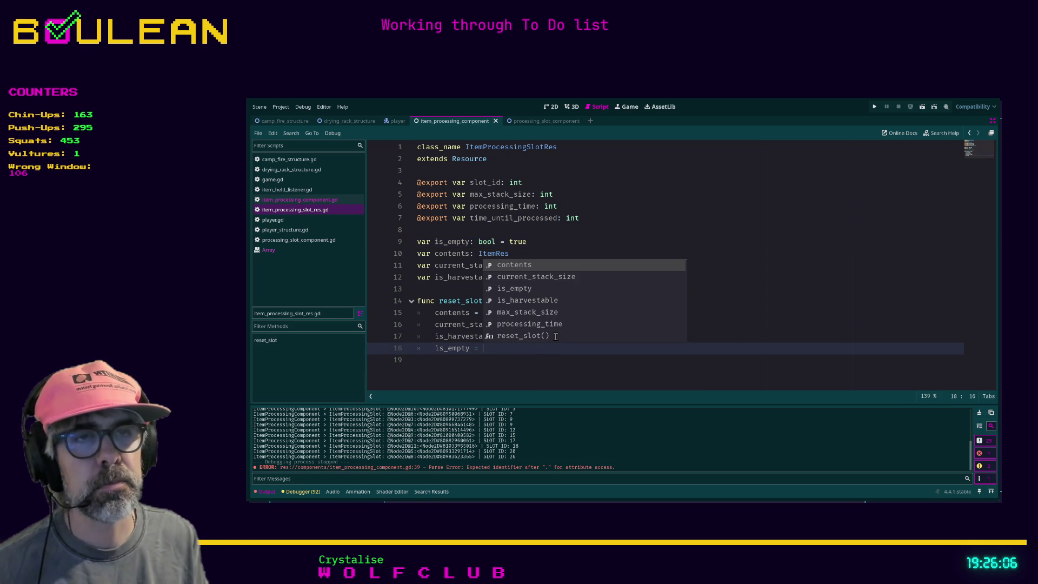
key("alt+Up")
key("alt+Up")
key("alt+Up")
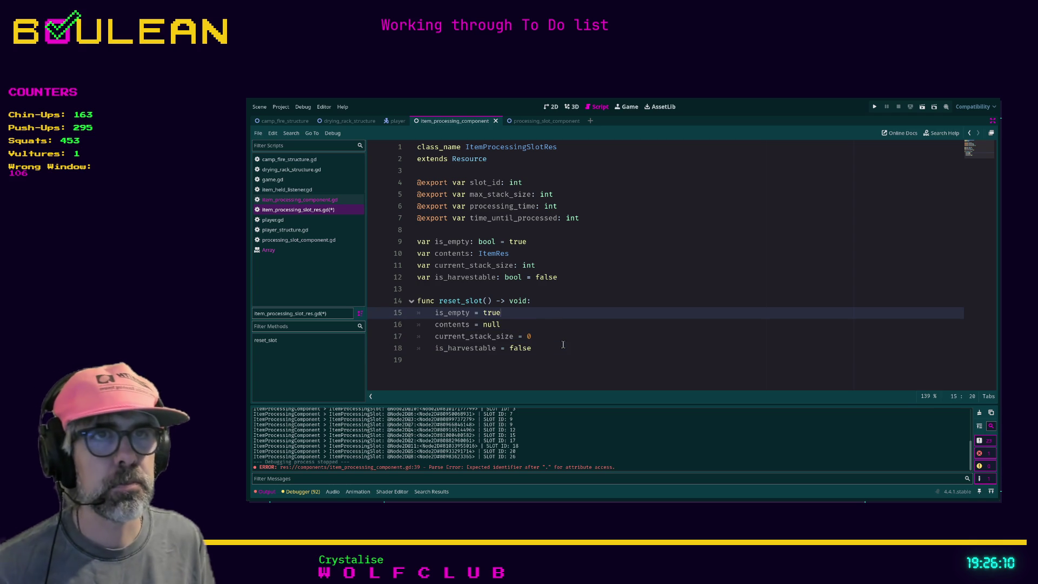
left_click(562, 345)
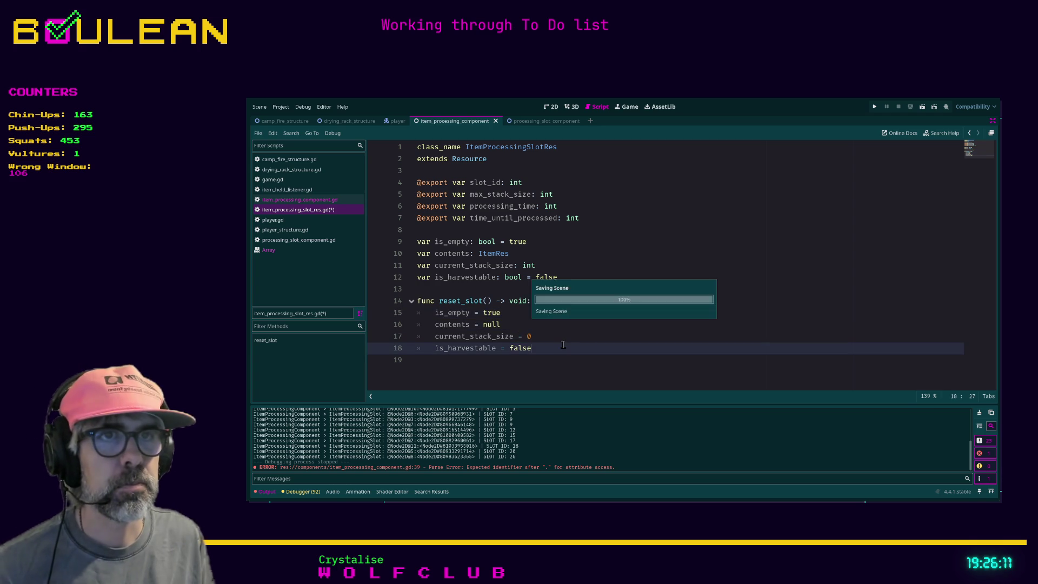
In item_processing_component.gd, trim line 39's if condition to an unfinished 'if slot'.
left_click(321, 201)
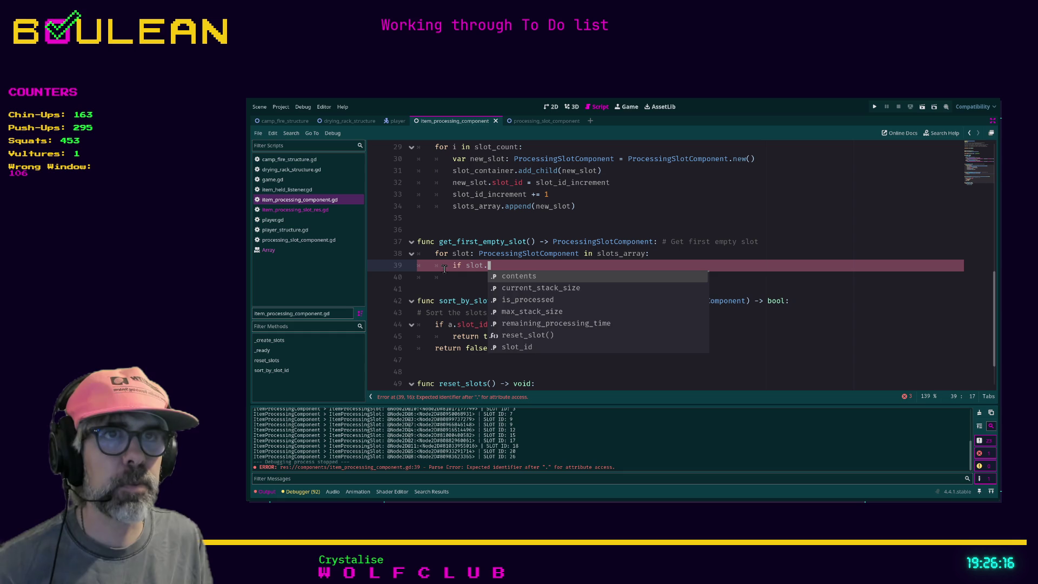
left_click(502, 266)
type("is_")
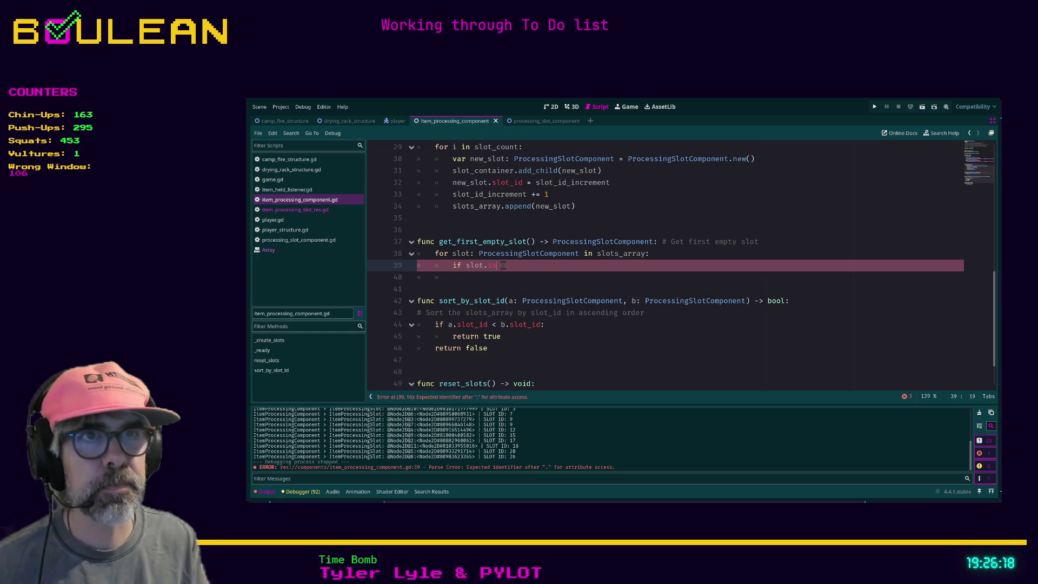
key("BackSpace")
key("BackSpace")
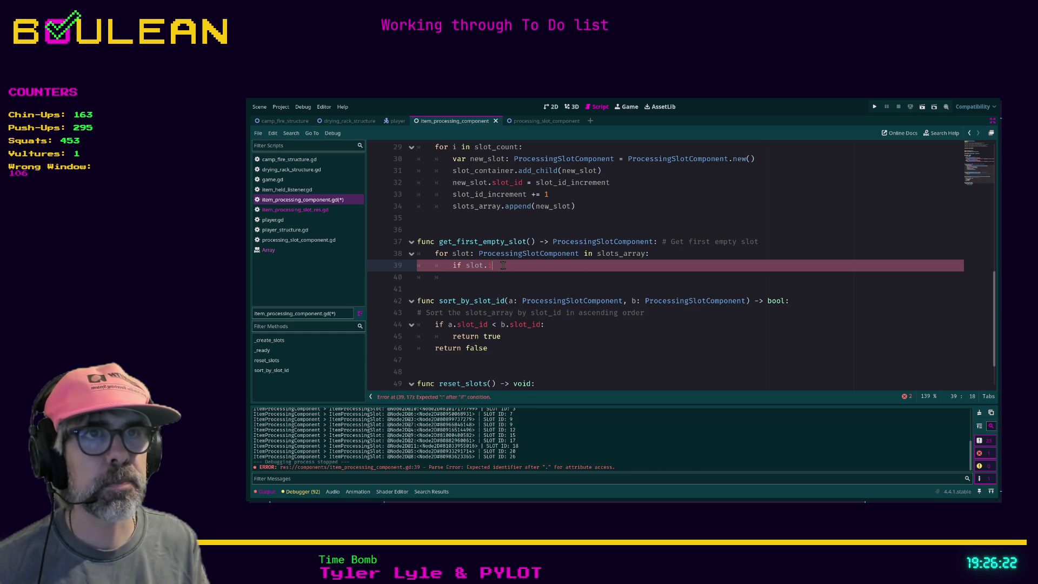
key("BackSpace")
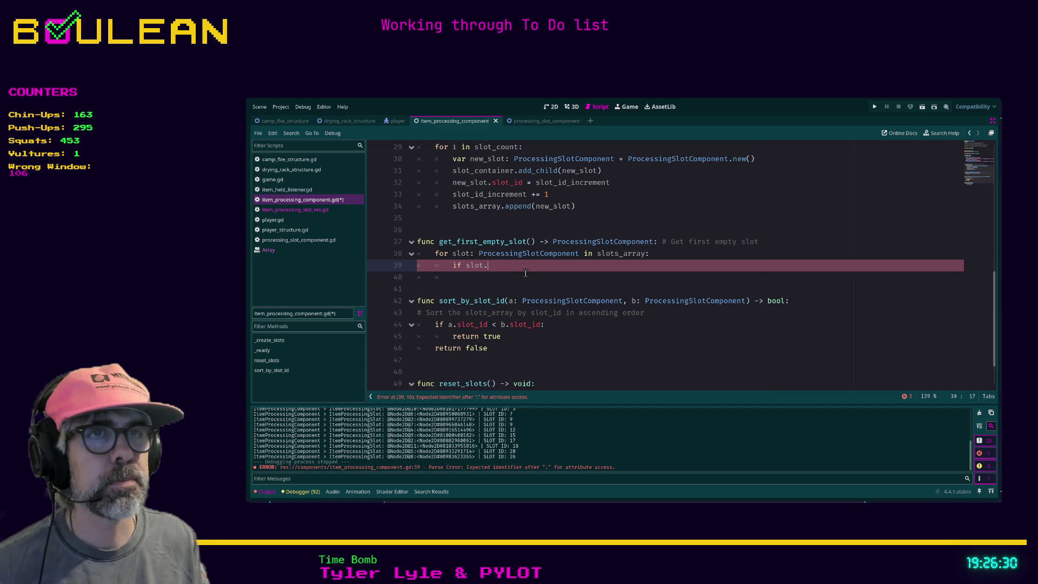
double_click(476, 267)
left_click_drag(489, 267, 468, 269)
key("BackSpace")
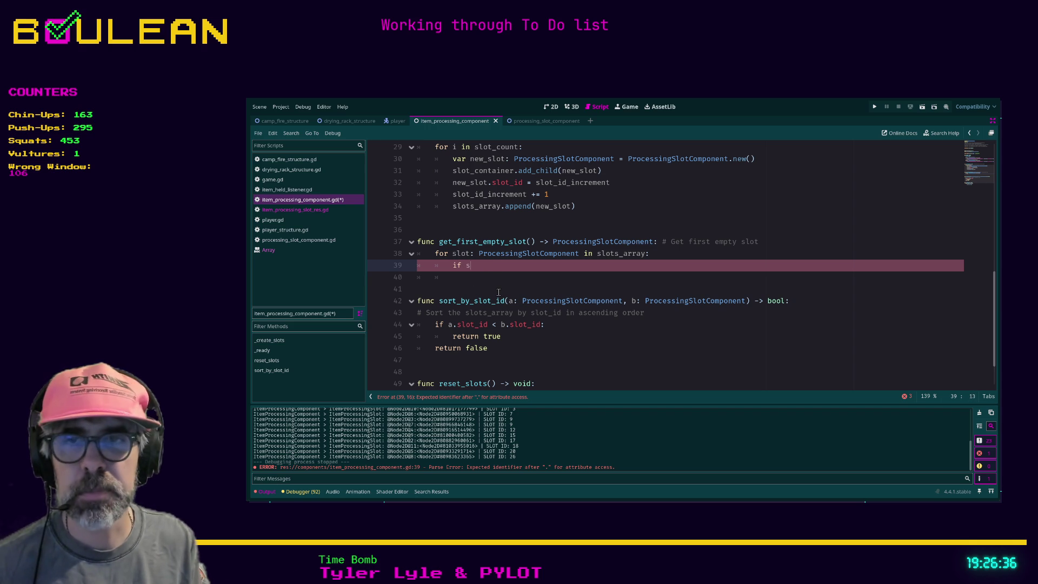
type("lot")
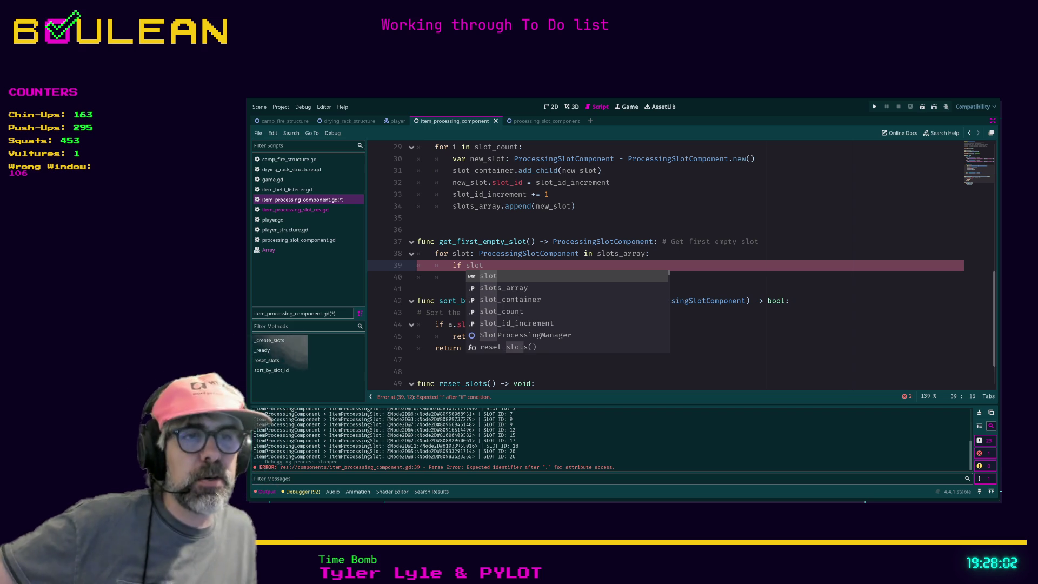
Switch from the Godot script editor to the Brave browser window with Alt+Tab.
key("alt+Tab")
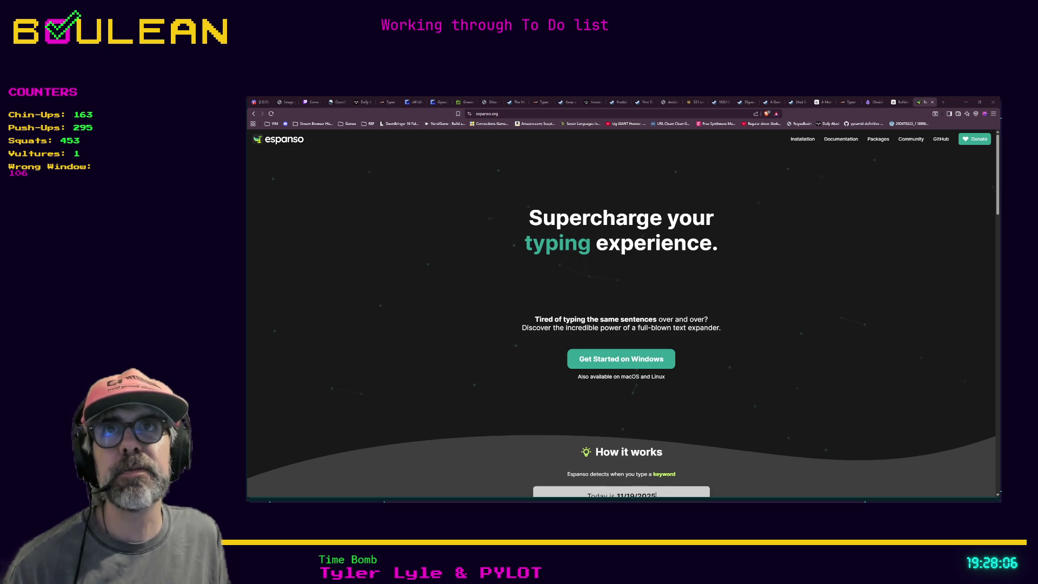
Load boulean.net in a new tab and open its about page.
key("ctrl+t")
type("boulean.net")
key("Return")
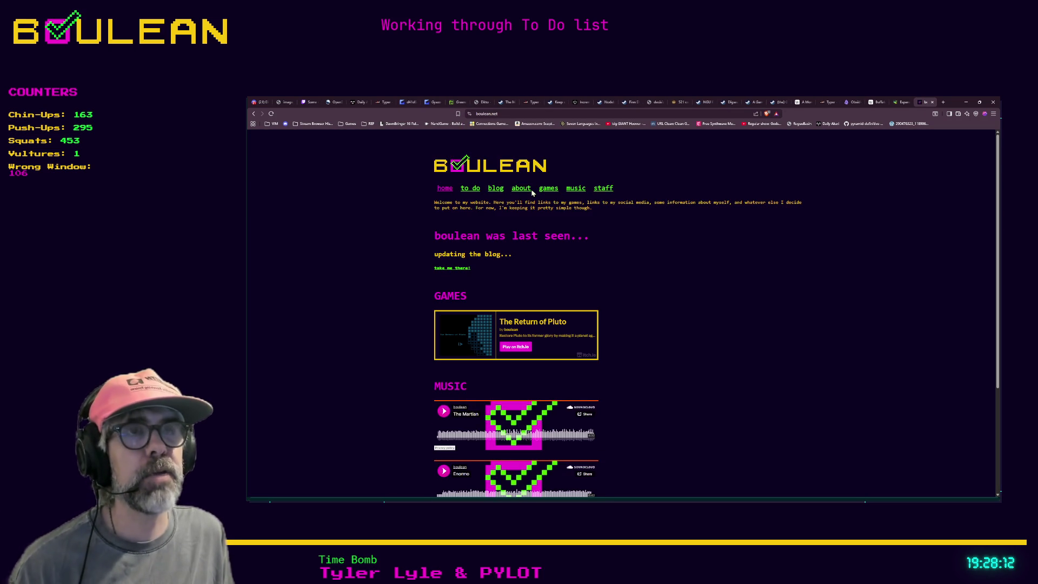
scroll(533, 217, "down", 3)
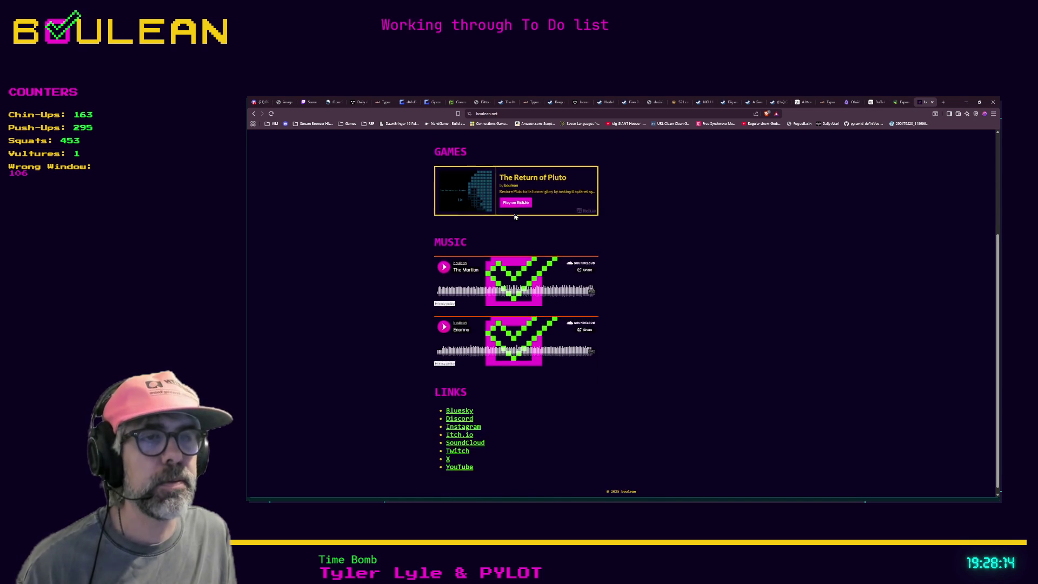
scroll(544, 266, "up", 3)
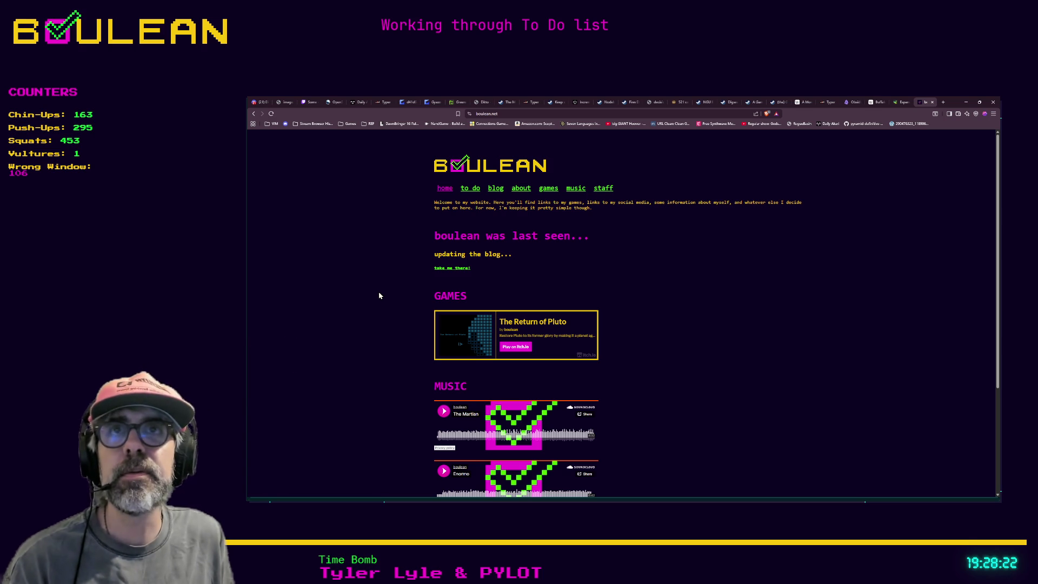
left_click(521, 190)
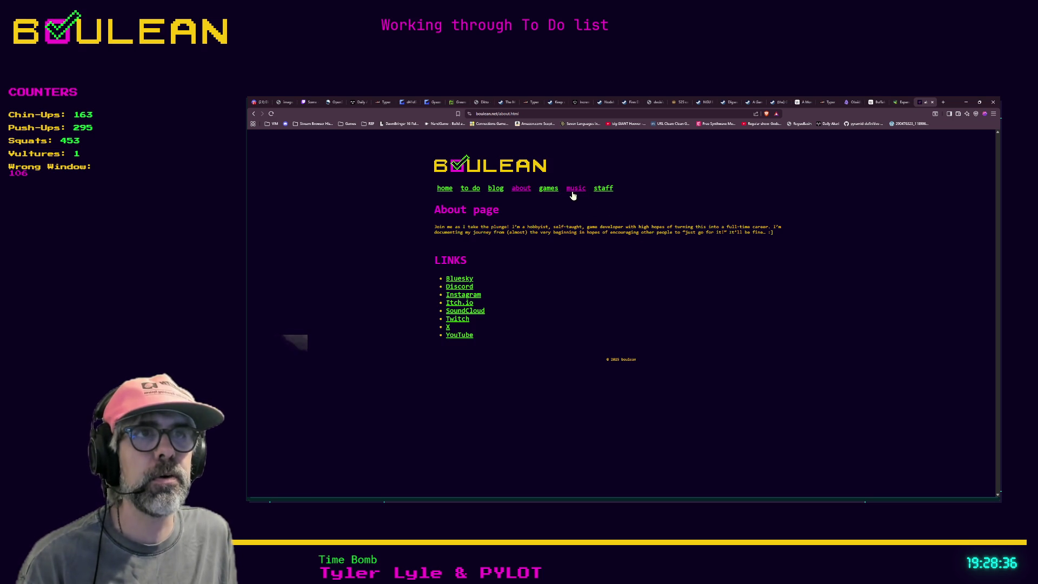
Briefly visit based.cooking, then return and view boulean's games, music and staff pages.
left_click(552, 114)
type("base")
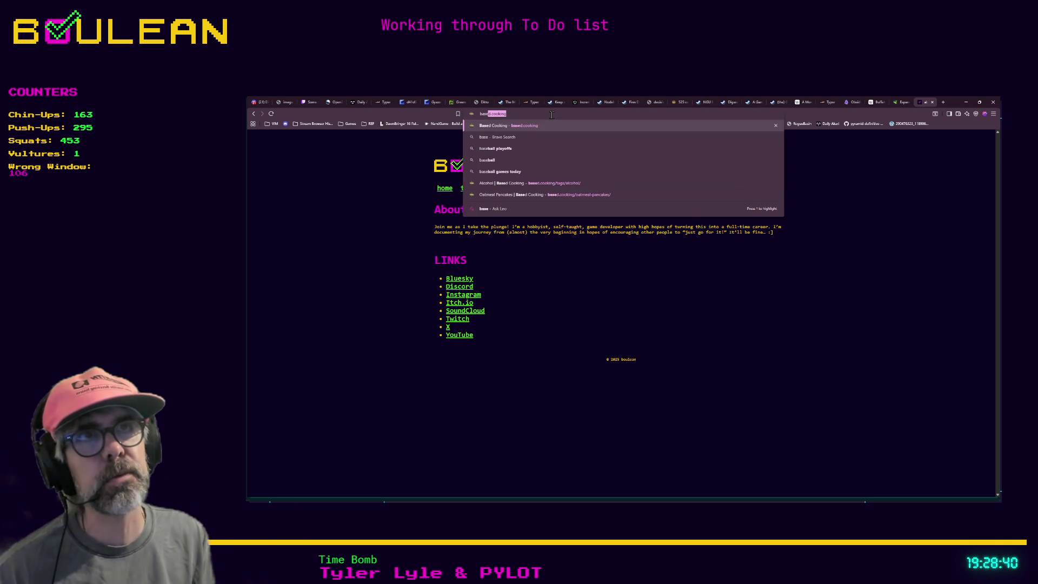
type("d.")
key("Return")
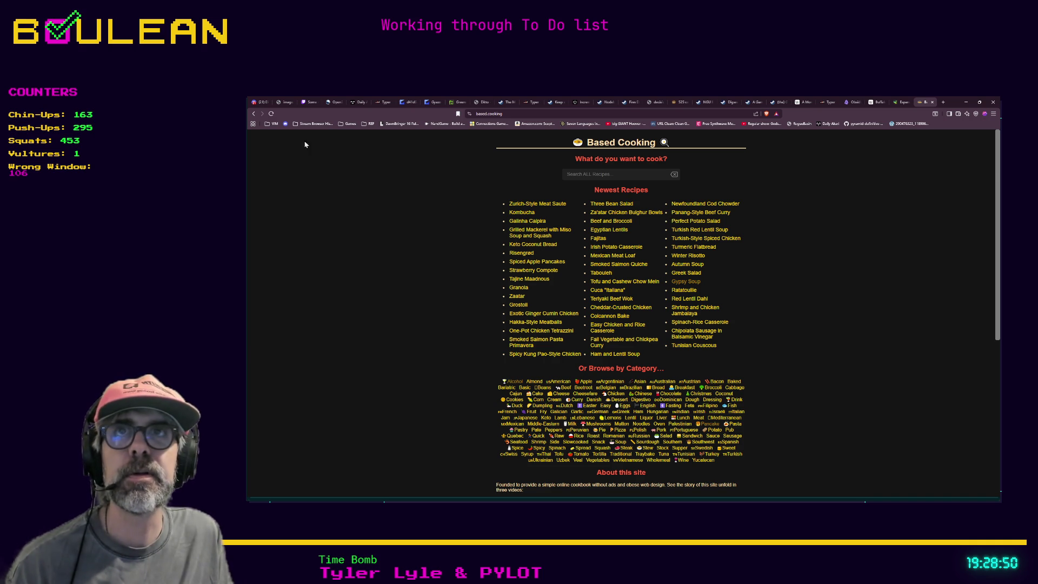
left_click(254, 114)
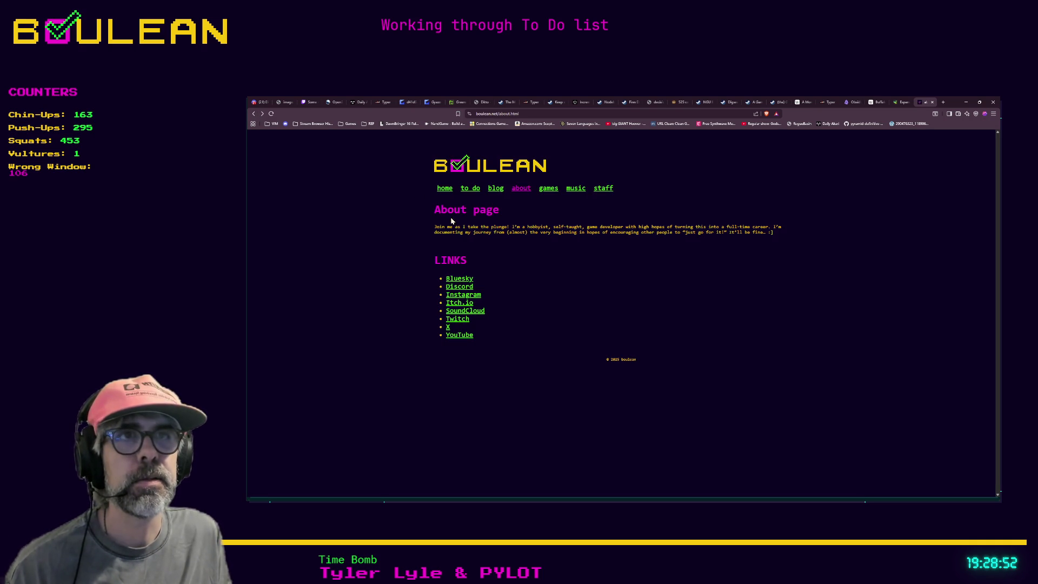
left_click(543, 190)
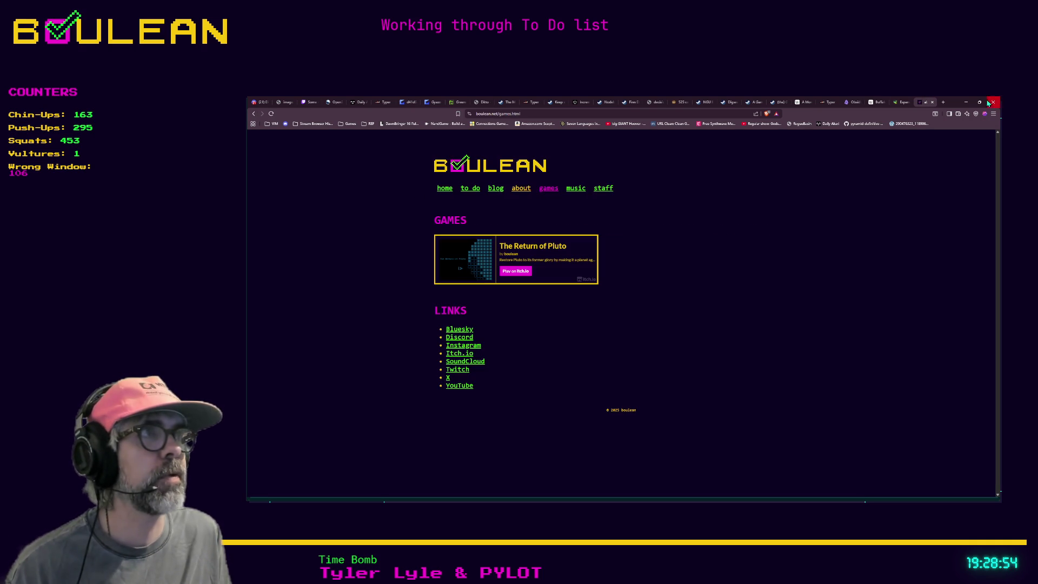
left_click(575, 191)
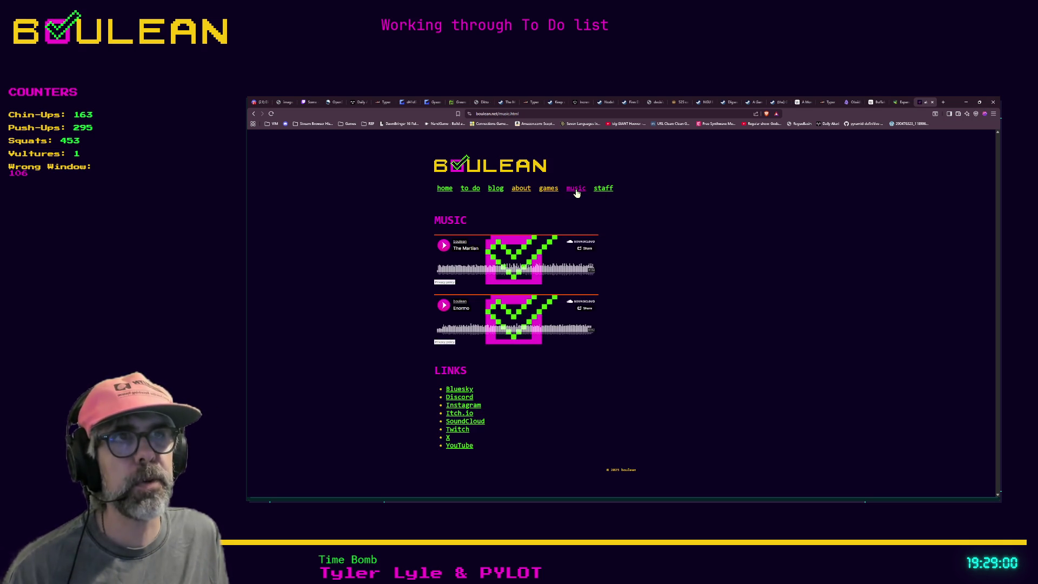
left_click(604, 189)
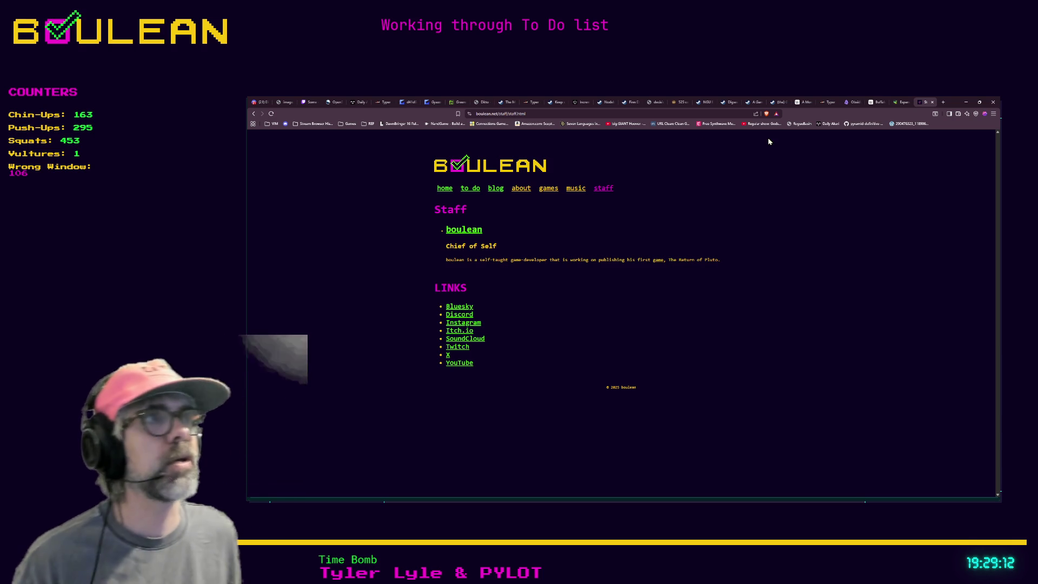
Load the Based Cooking site in a new tab.
key("ctrl+t")
type("based")
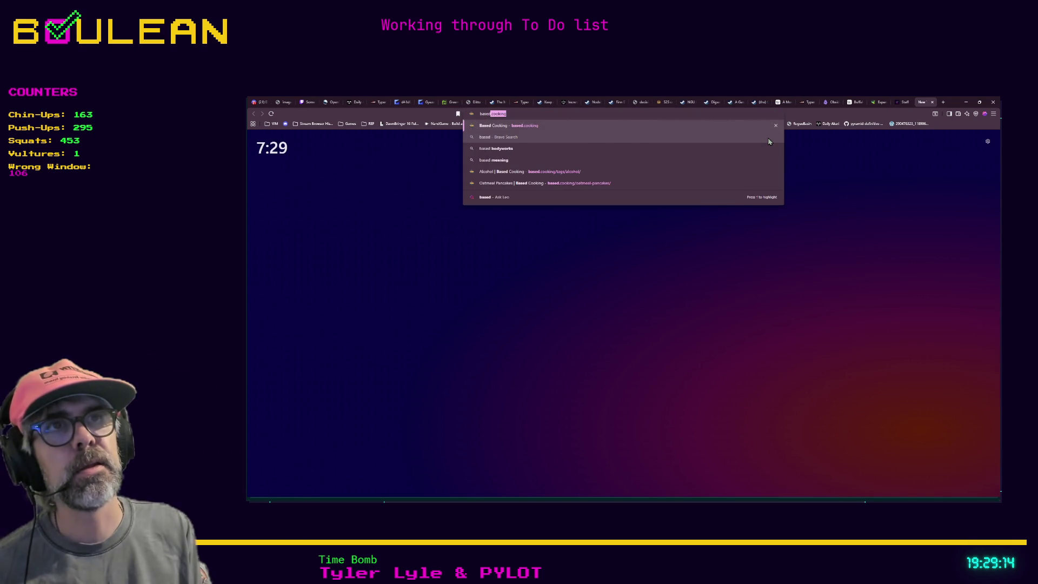
key("Return")
left_click(712, 114)
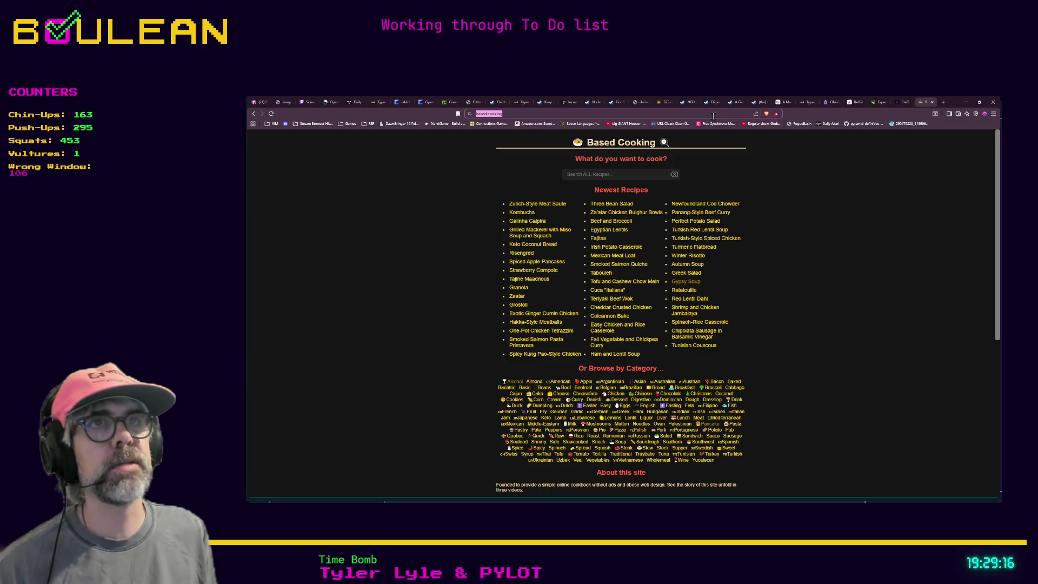
key("alt+Tab")
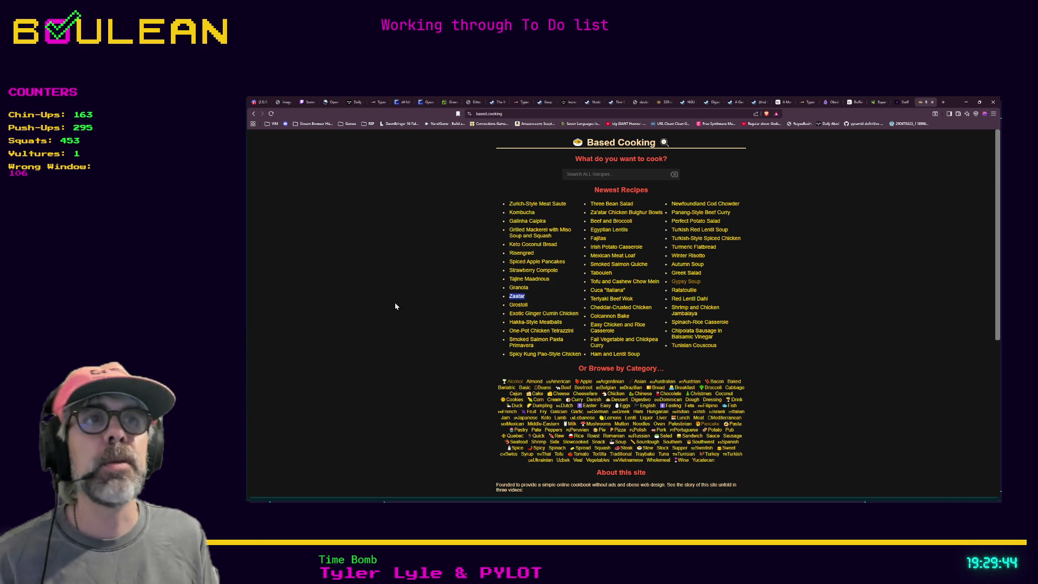
Try loading recipes.com in a new tab, which shows a parked page.
key("ctrl+t")
type("recipes.com")
key("Return")
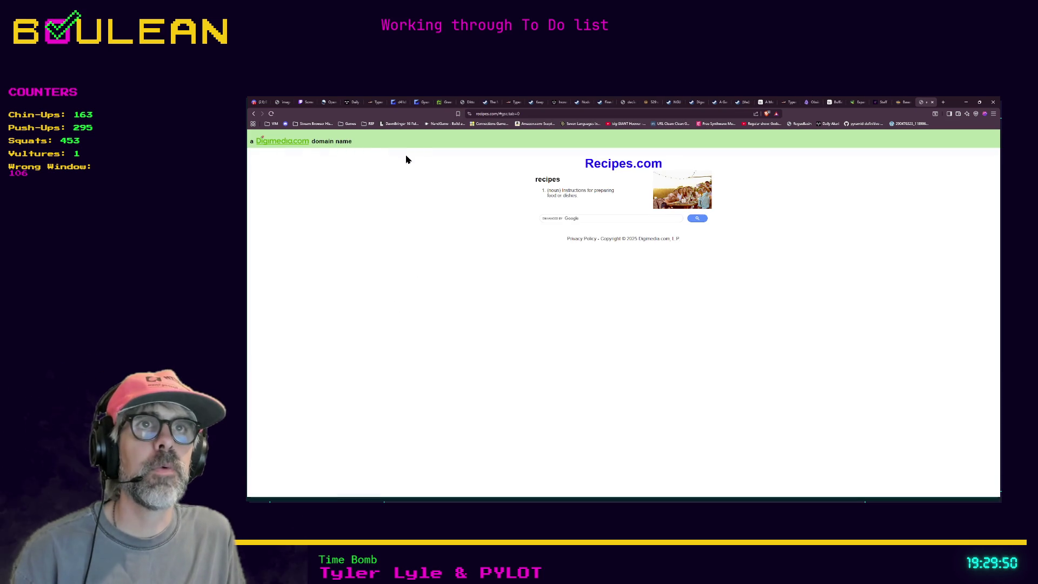
left_click(254, 114)
left_click(484, 113)
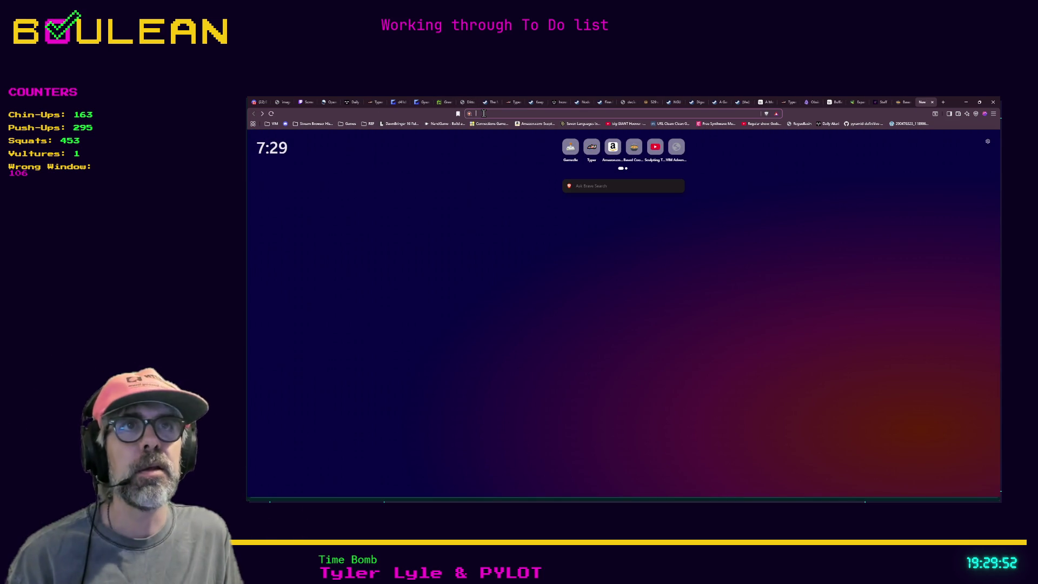
type("recipes.com")
key("Return")
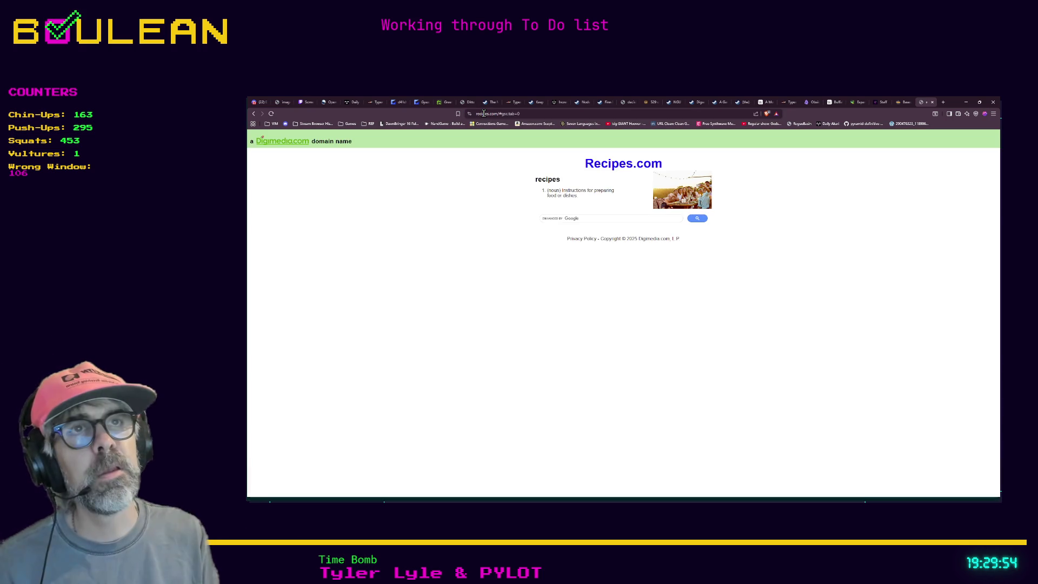
left_click(484, 113)
key("Escape")
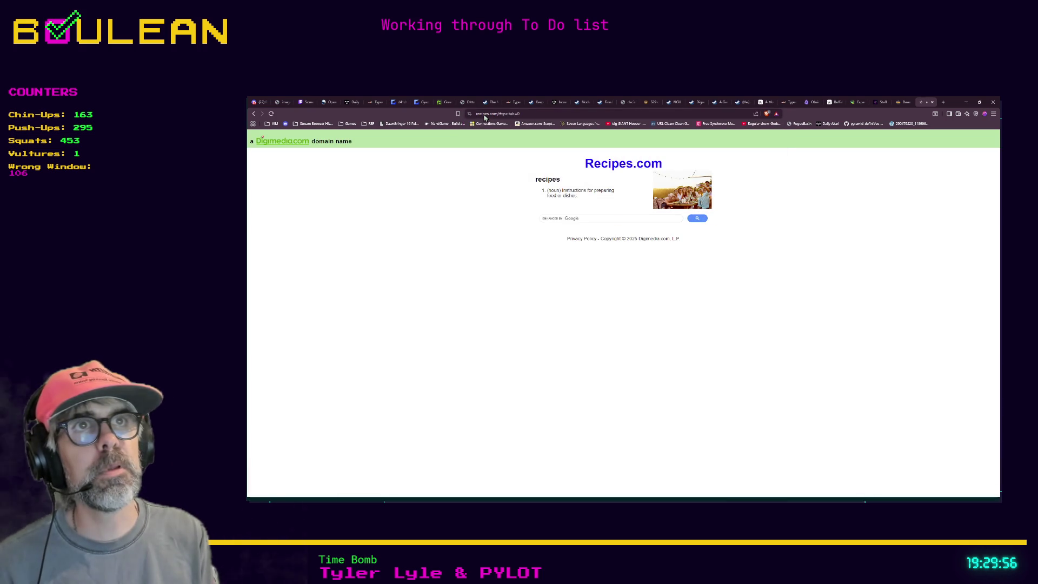
Search 'recipe', open Allrecipes from the results and pick the 20 Easy Thanksgiving Sides article.
left_click(484, 114)
type("recipe")
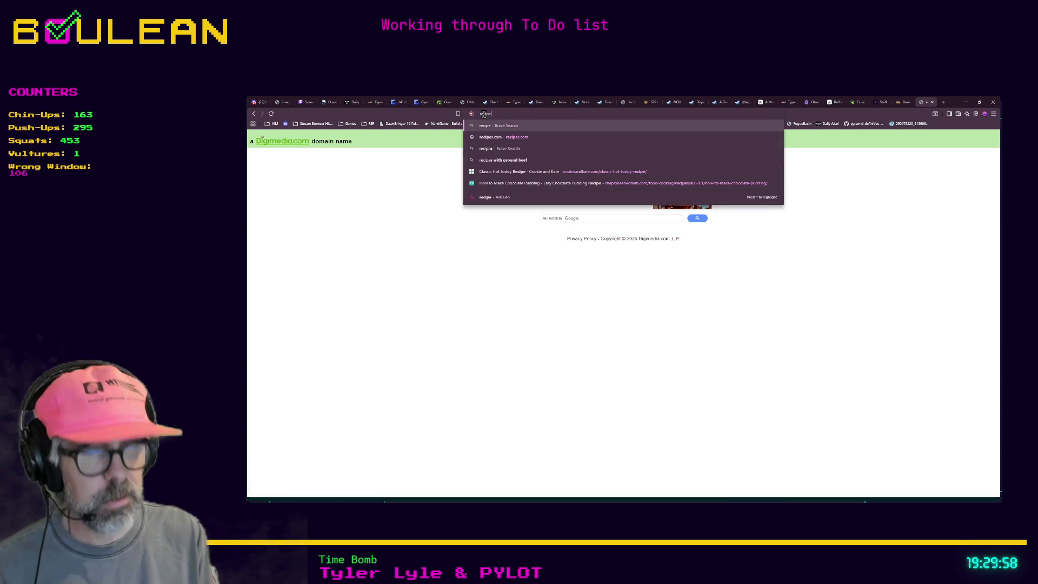
key("Return")
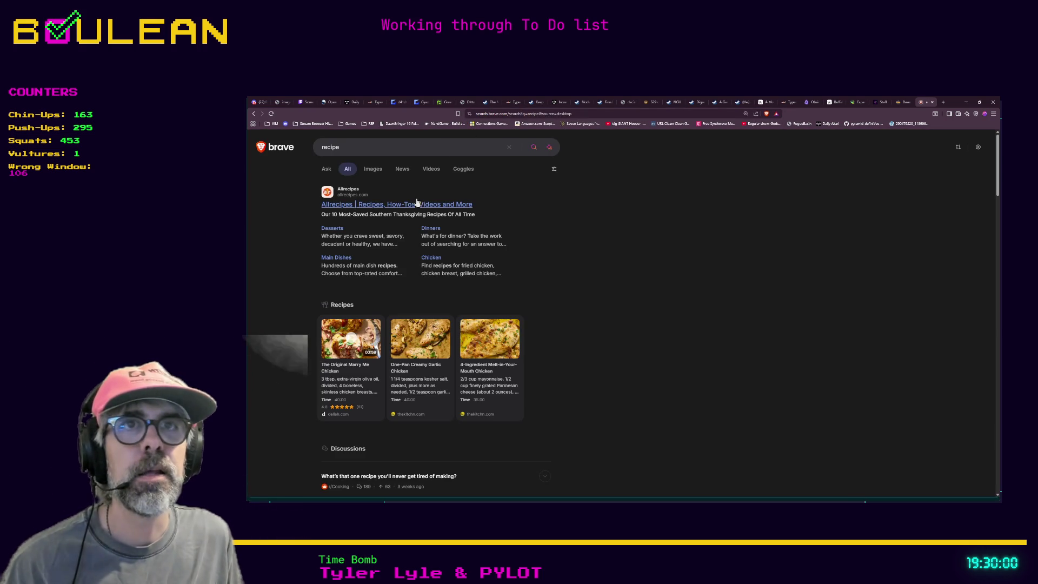
left_click(417, 206)
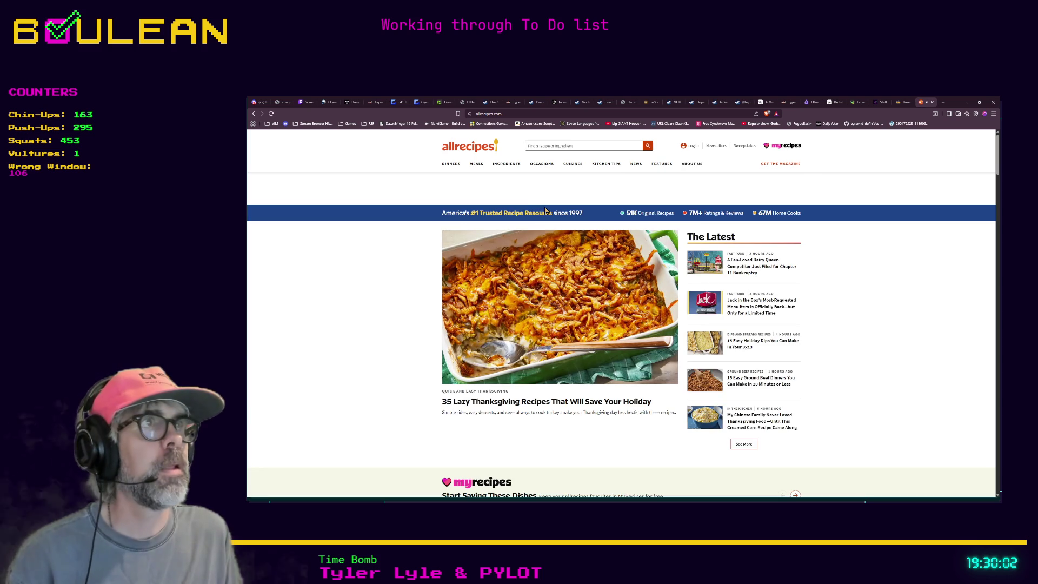
scroll(613, 268, "down", 2)
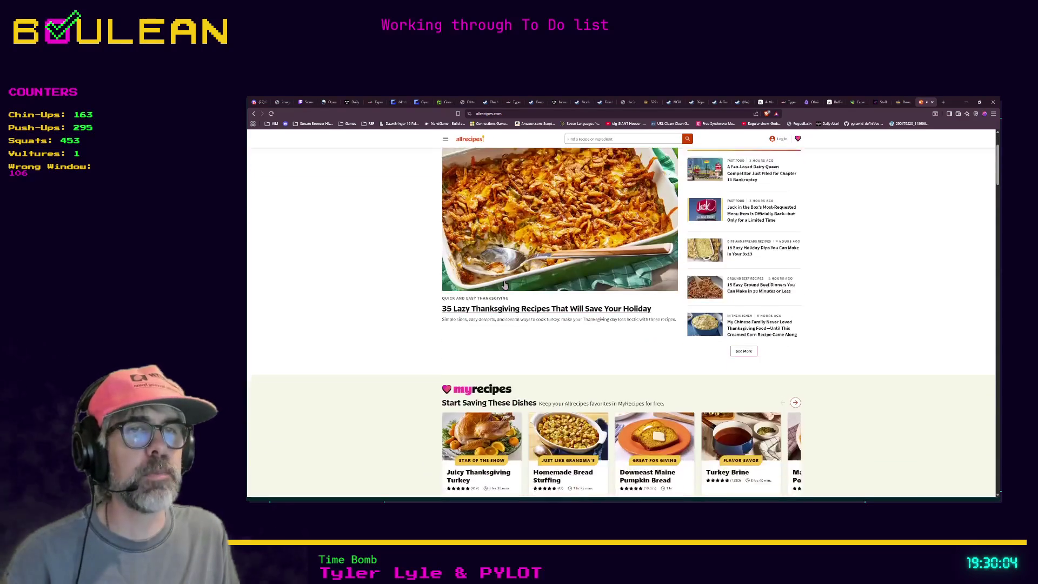
scroll(613, 267, "up", 2)
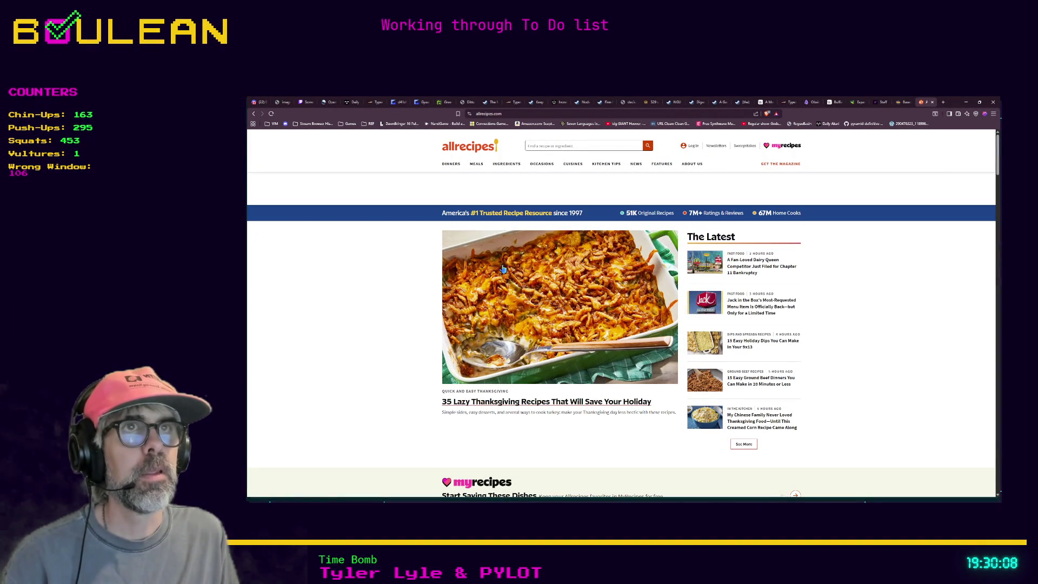
scroll(411, 292, "down", 5)
scroll(546, 301, "down", 1)
scroll(447, 304, "up", 3)
scroll(447, 304, "up", 2)
scroll(447, 304, "down", 3)
left_click(705, 441)
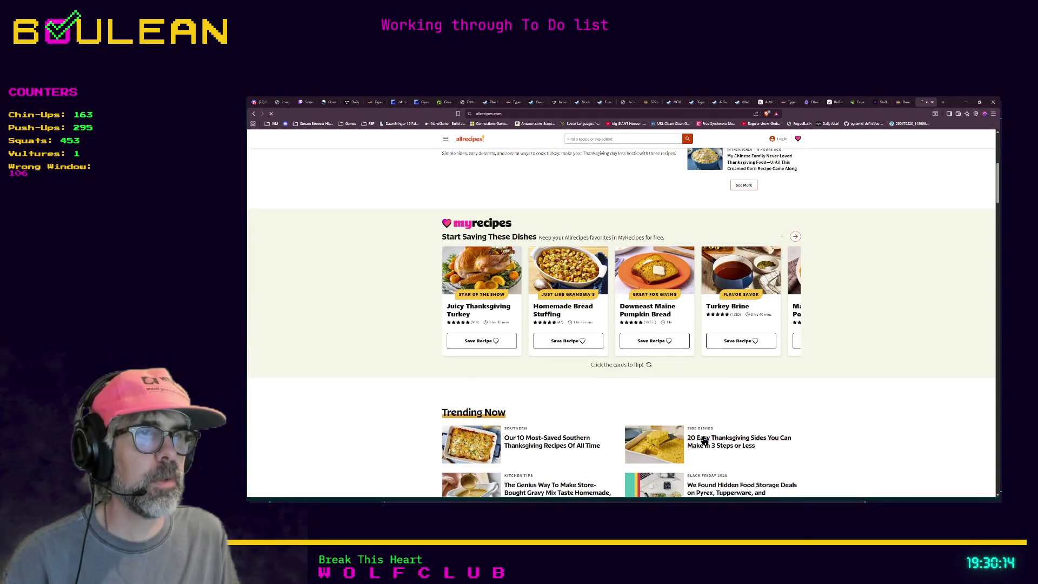
Close the floating video player on Allrecipes' mashed potatoes page, then go to the Based Cooking tab.
scroll(590, 332, "down", 3)
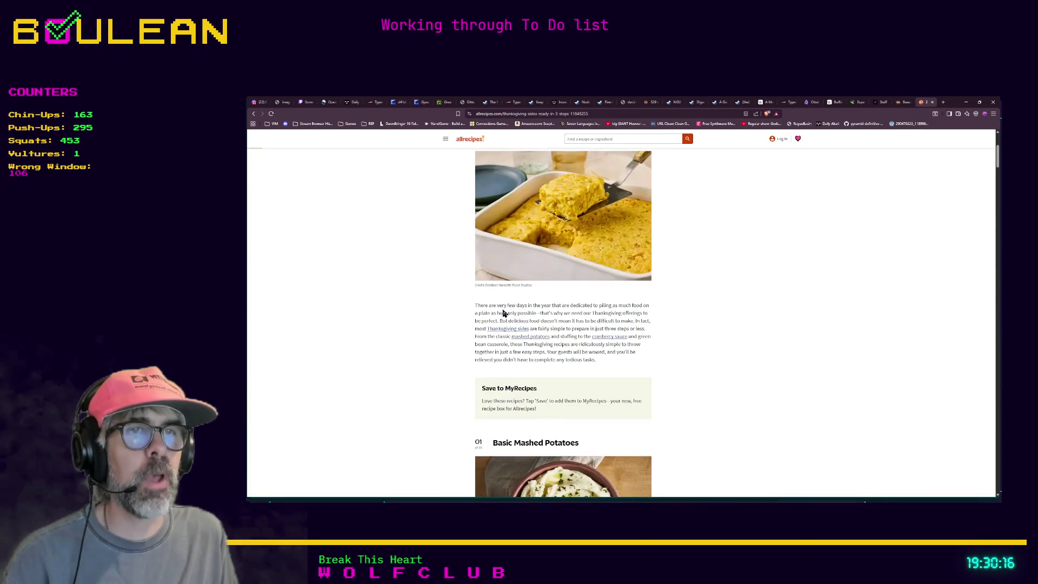
mouse_move(474, 306)
left_mouse_down()
mouse_move(576, 323)
mouse_move(616, 368)
left_mouse_up()
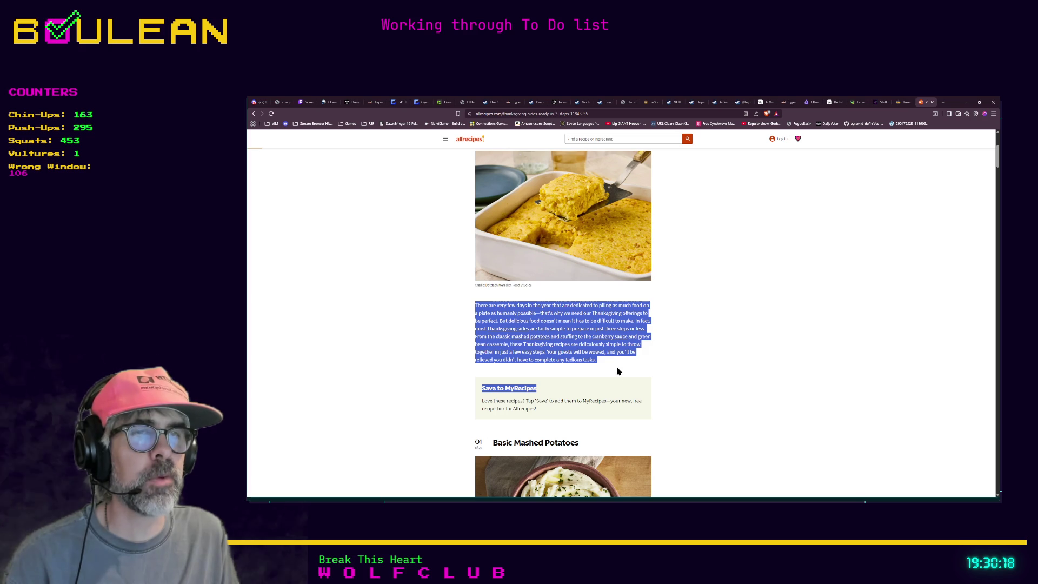
scroll(556, 345, "down", 2)
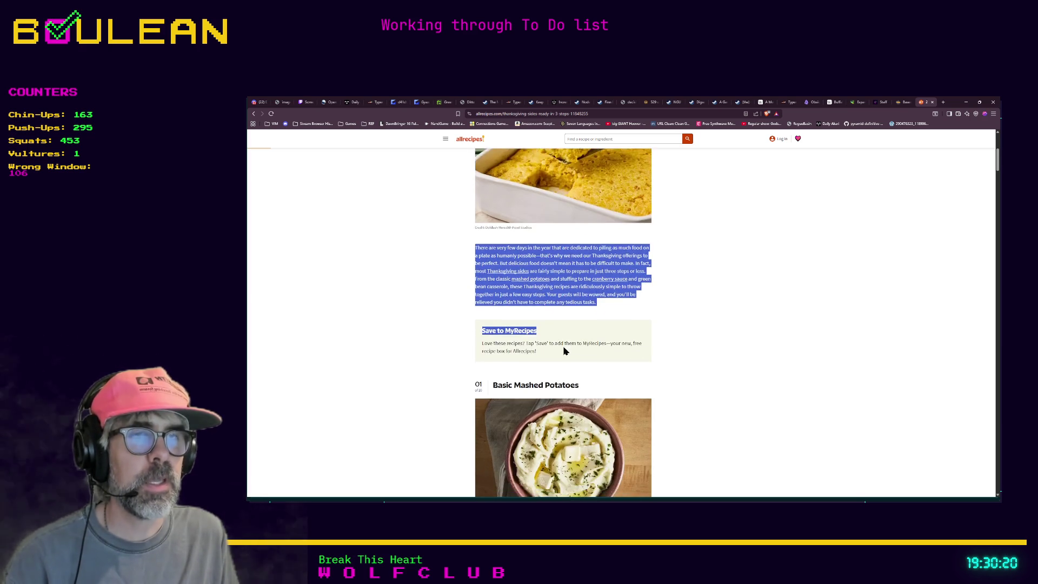
scroll(552, 335, "down", 2)
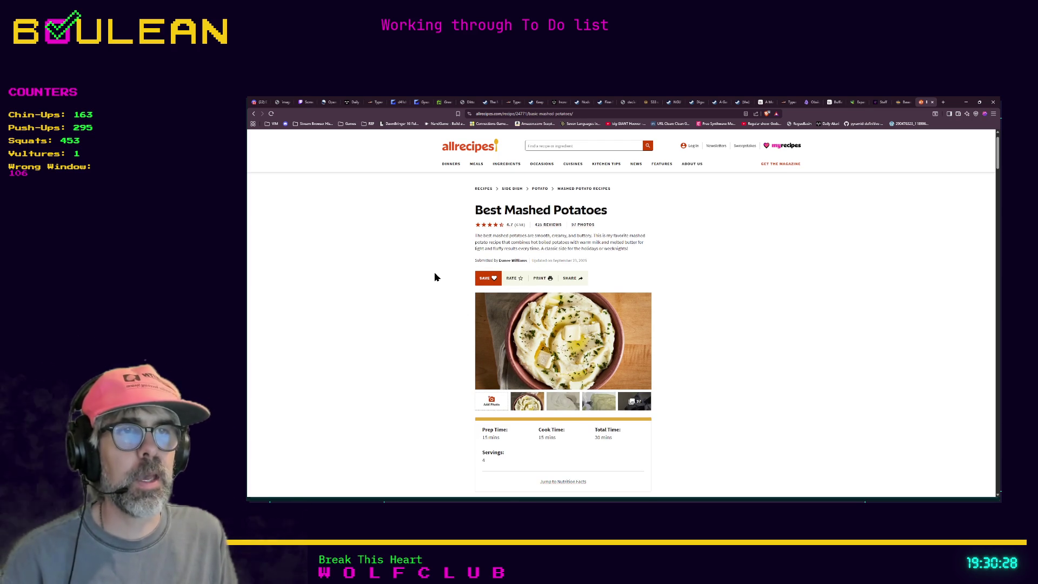
scroll(436, 276, "down", 5)
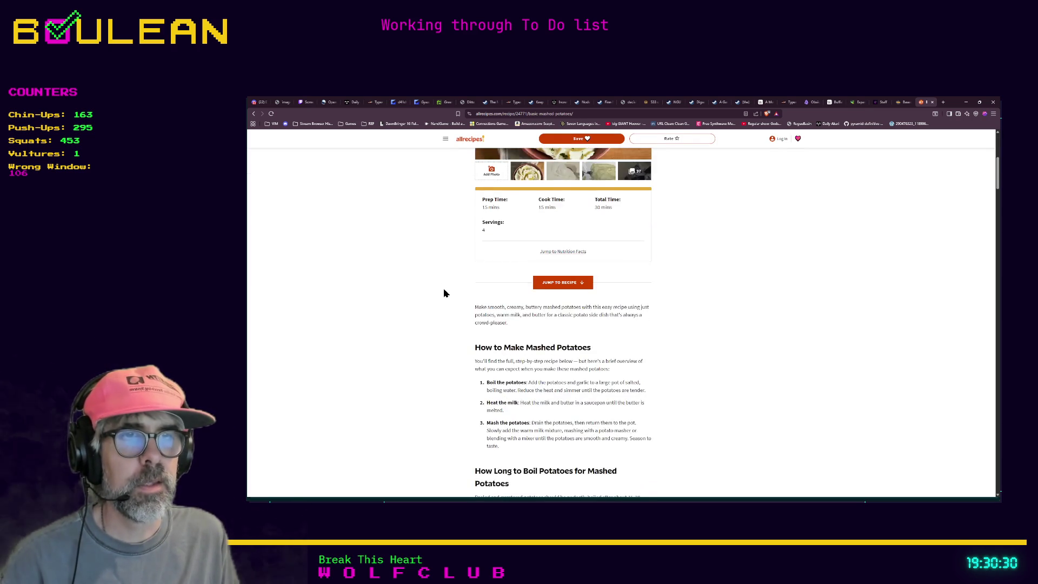
scroll(443, 293, "down", 5)
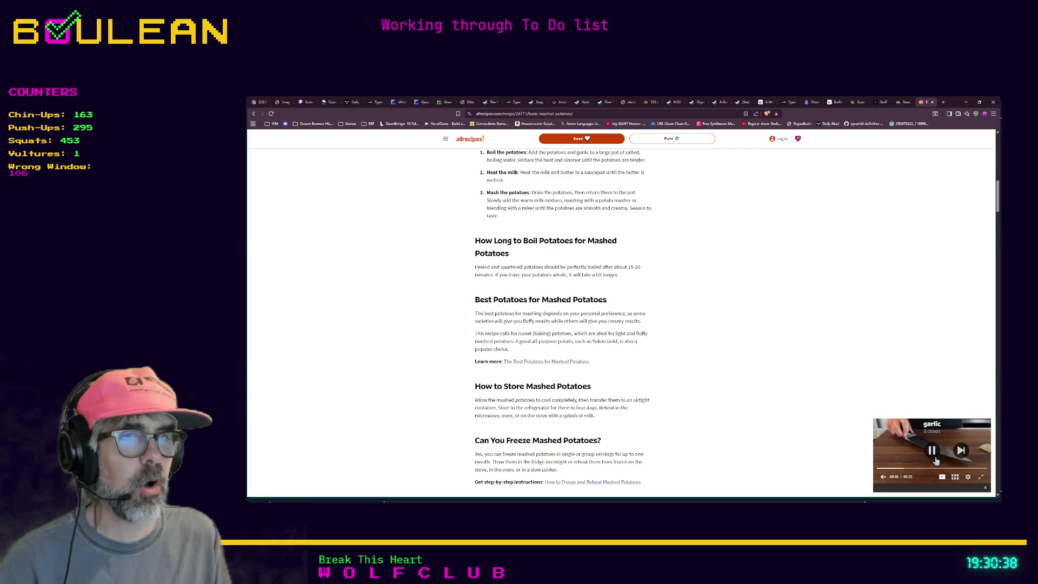
left_click(984, 488)
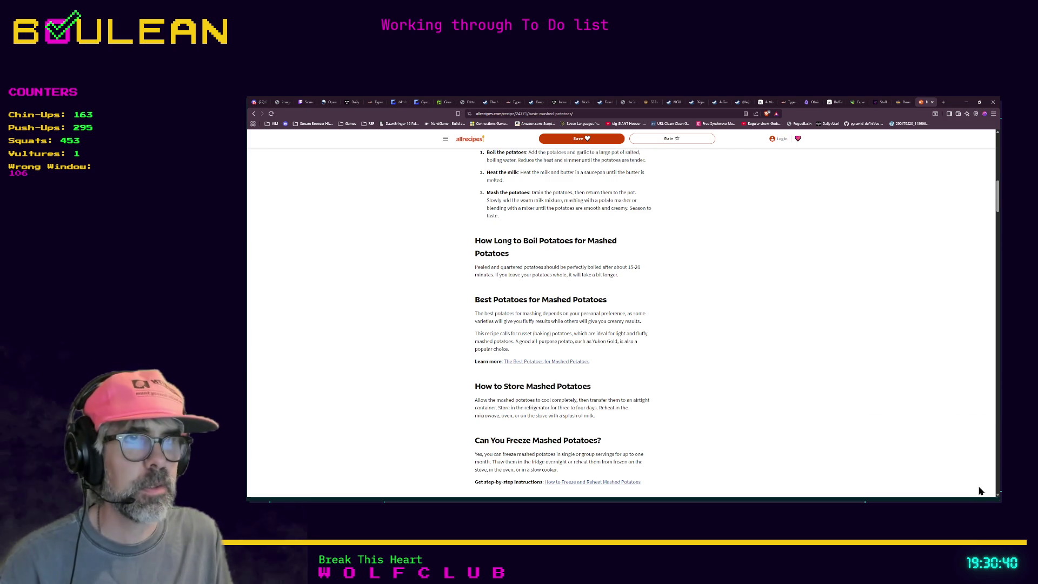
scroll(779, 412, "down", 4)
scroll(771, 415, "up", 3)
scroll(772, 414, "up", 7)
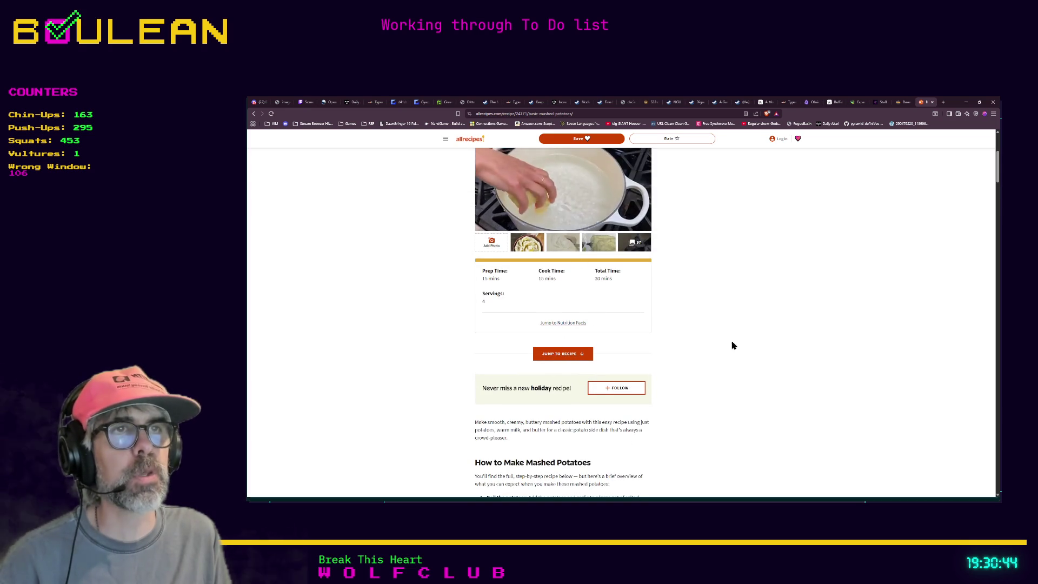
scroll(637, 320, "up", 2)
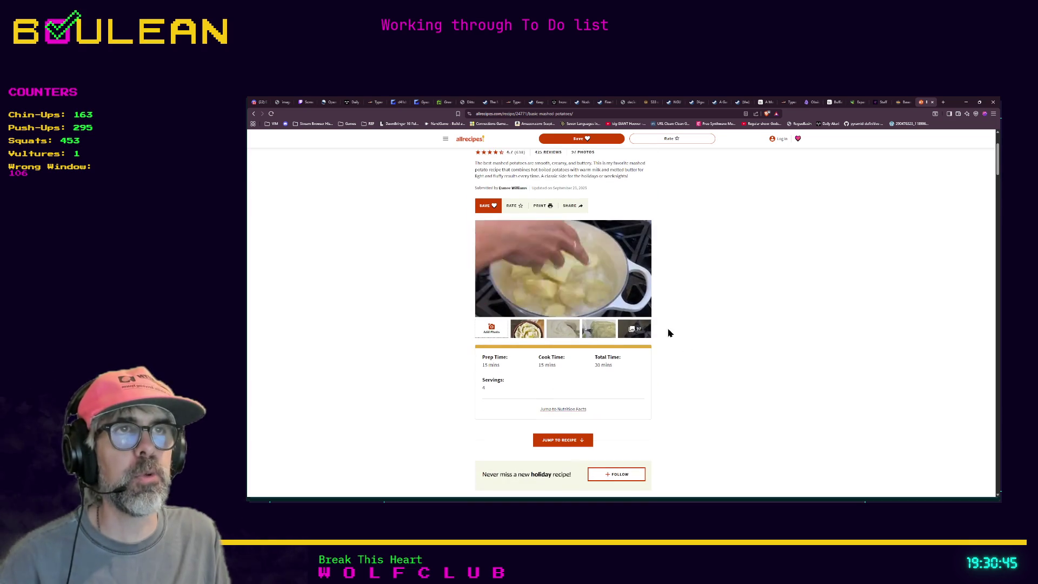
left_click(908, 101)
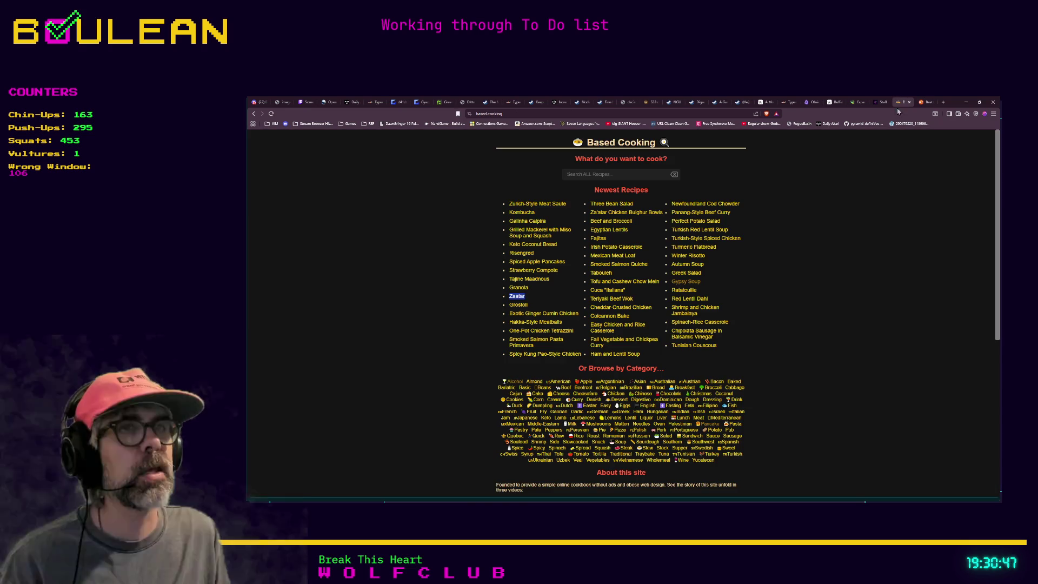
Search Based Cooking for 'mashed po', read Creamy Mashed Potatoes, then return to the Allrecipes tab.
left_click(594, 174)
type("mashed po")
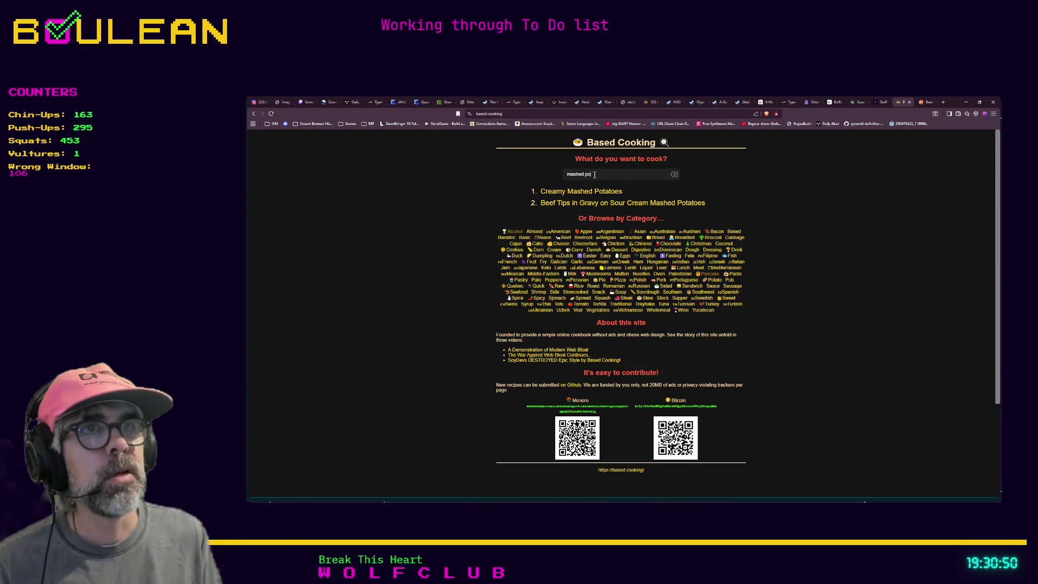
left_click(598, 191)
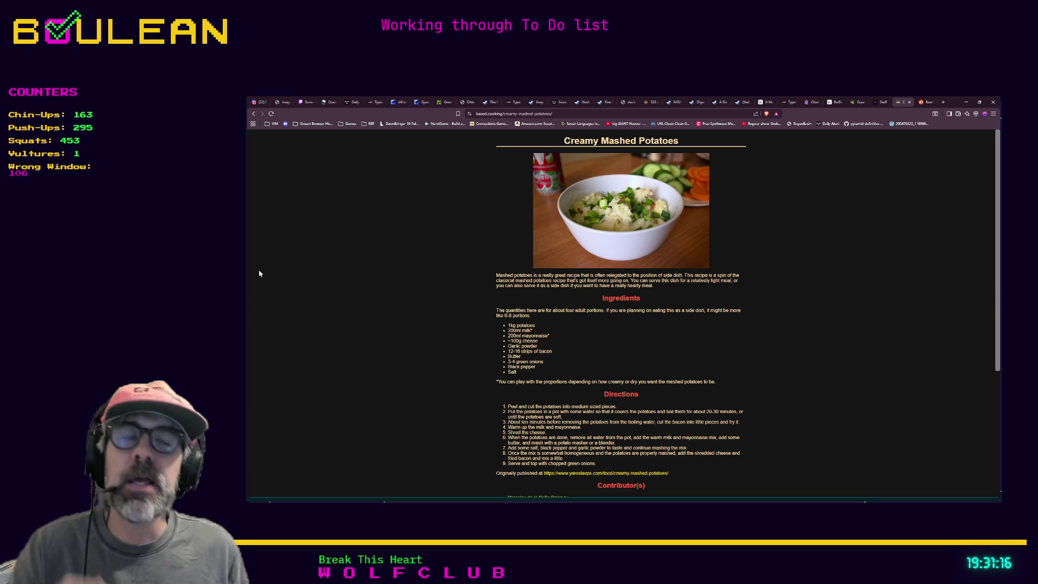
mouse_move(493, 221)
left_mouse_down()
mouse_move(638, 376)
mouse_move(784, 485)
mouse_move(776, 478)
left_mouse_up()
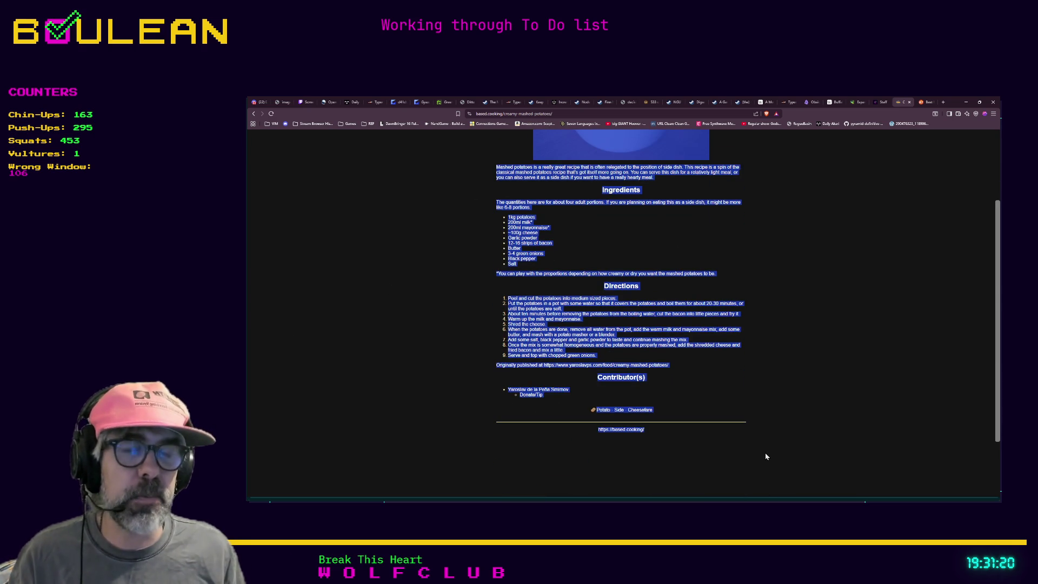
left_click(590, 448)
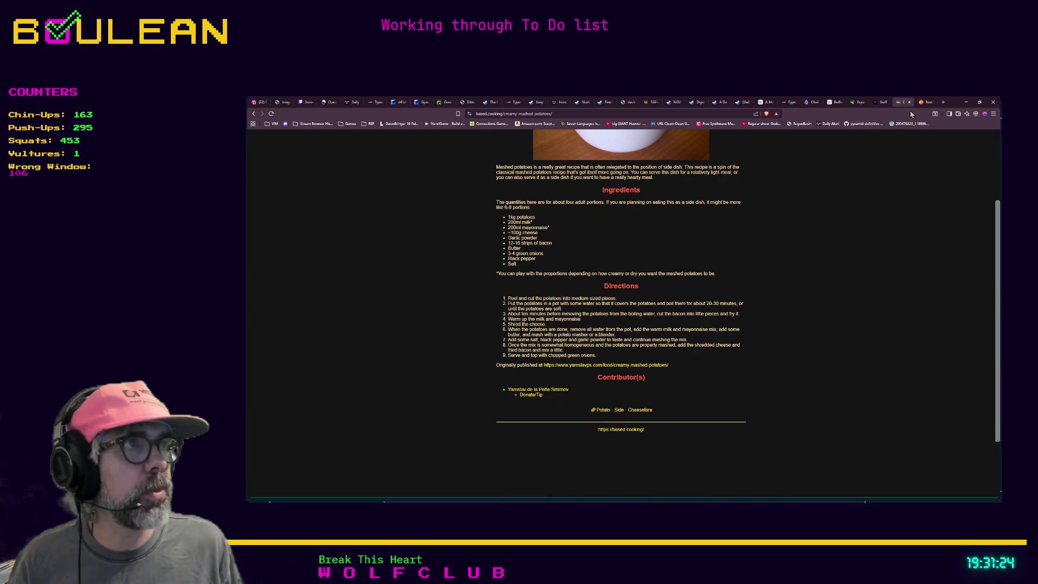
left_click(928, 103)
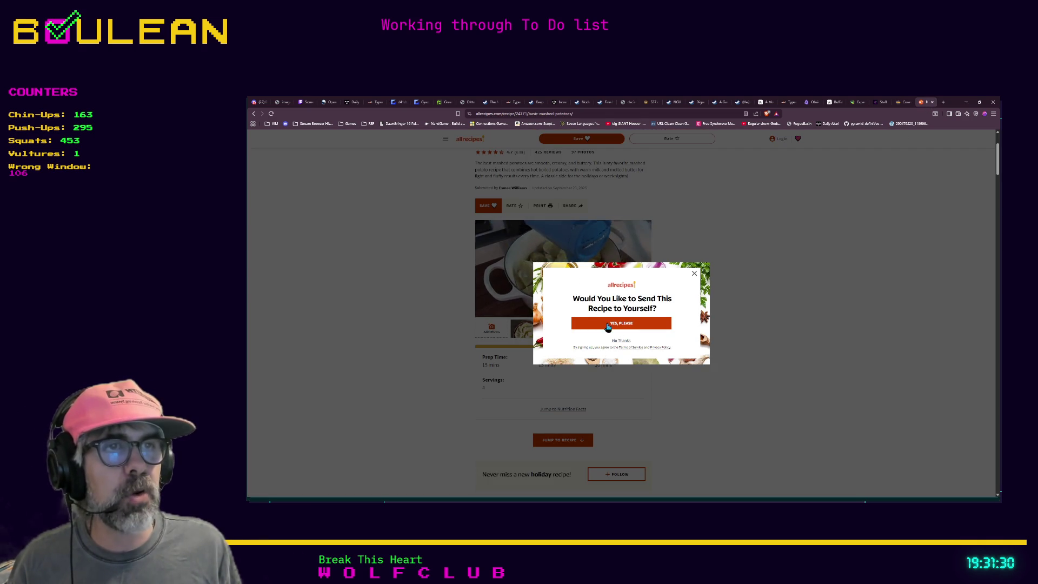
Dismiss the 'Send This Recipe' popup and pause the Best Mashed Potatoes video.
left_click(694, 274)
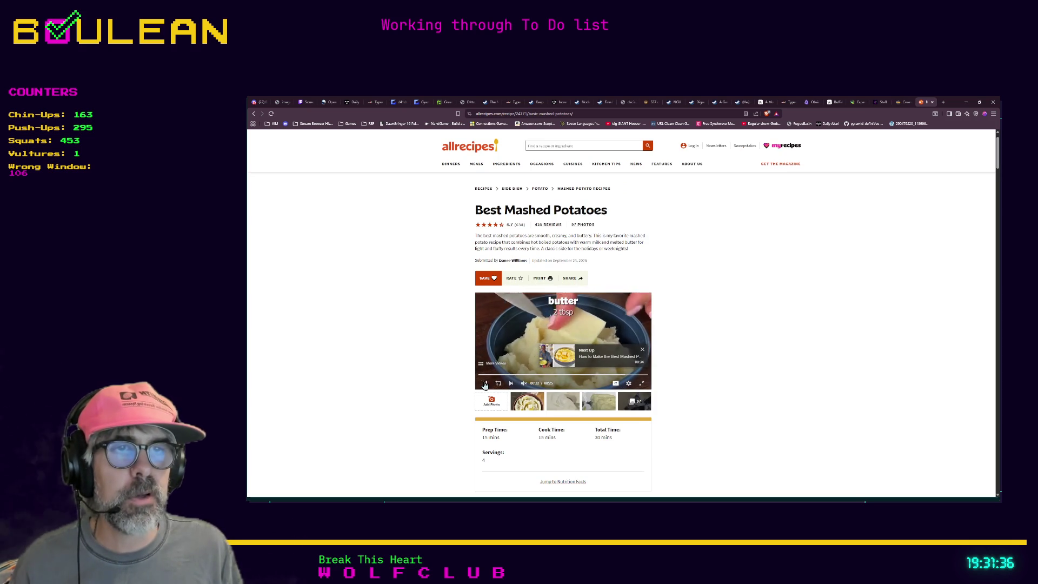
left_click(495, 363)
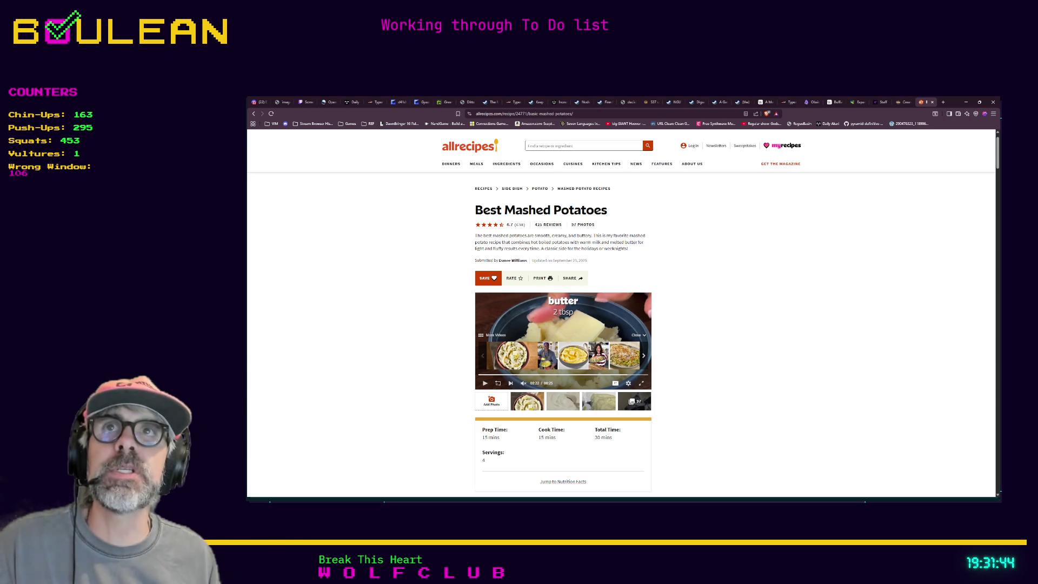
Search 'schema data' in a new tab and expand the full AI answer.
key("ctrl+t")
type("schema data")
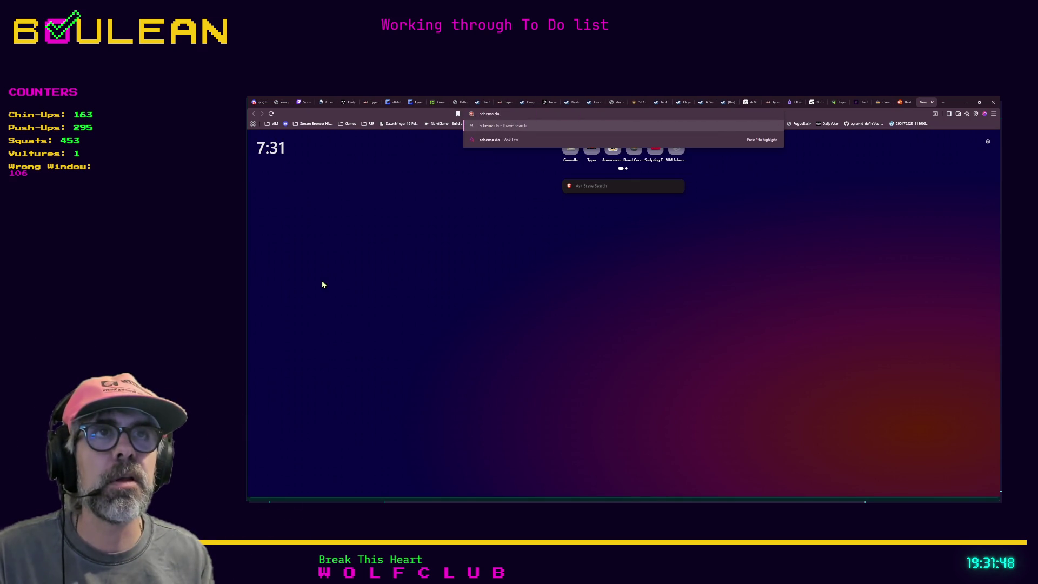
key("Return")
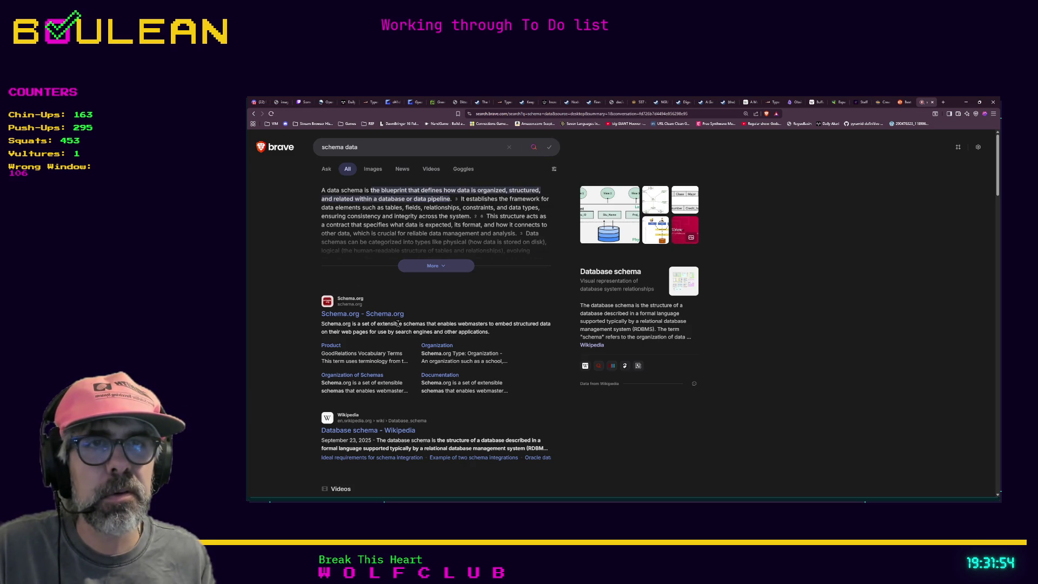
left_click(418, 272)
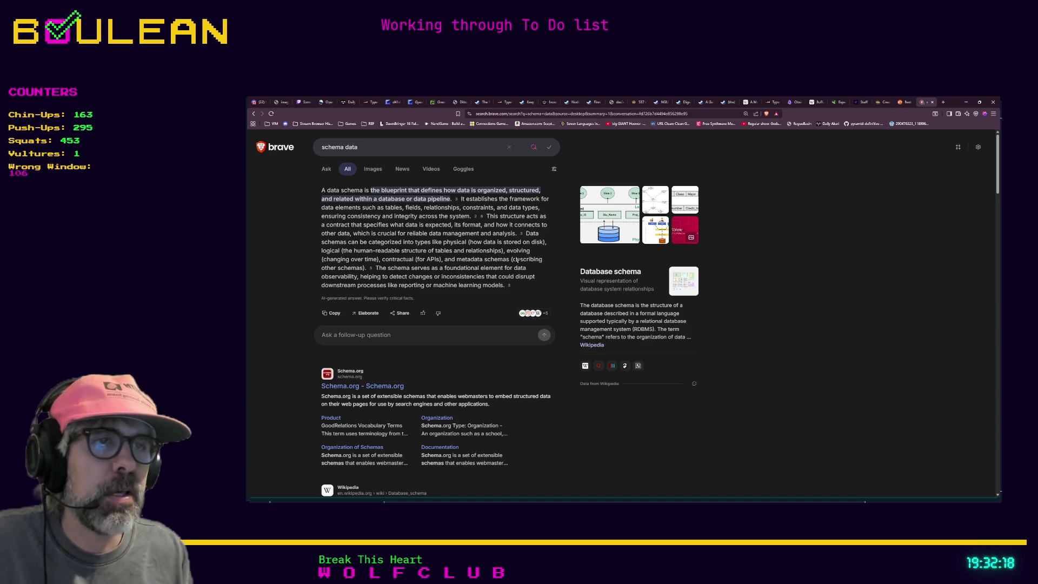
scroll(510, 260, "down", 1)
scroll(412, 290, "down", 1)
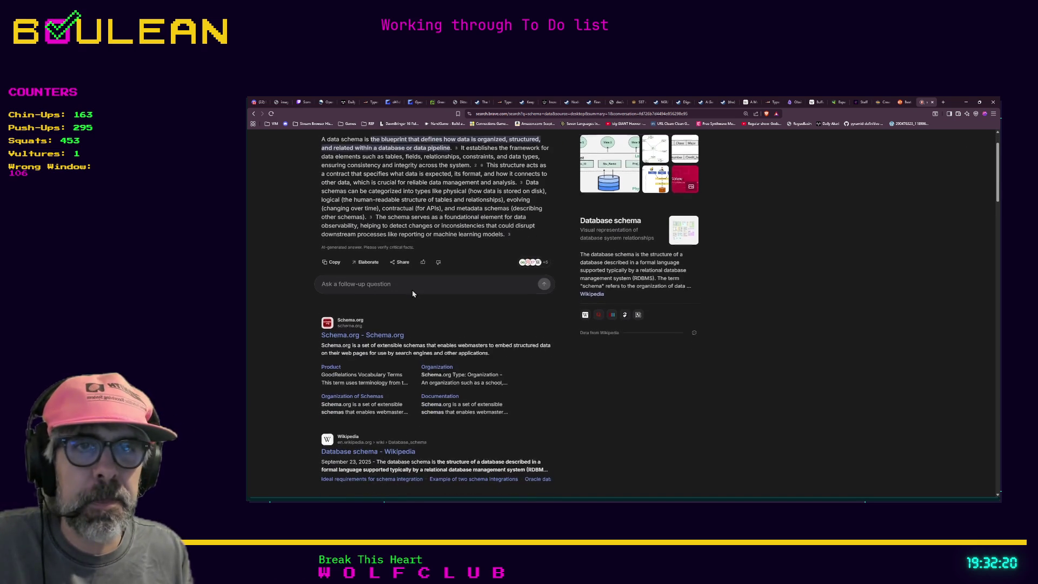
scroll(412, 293, "up", 2)
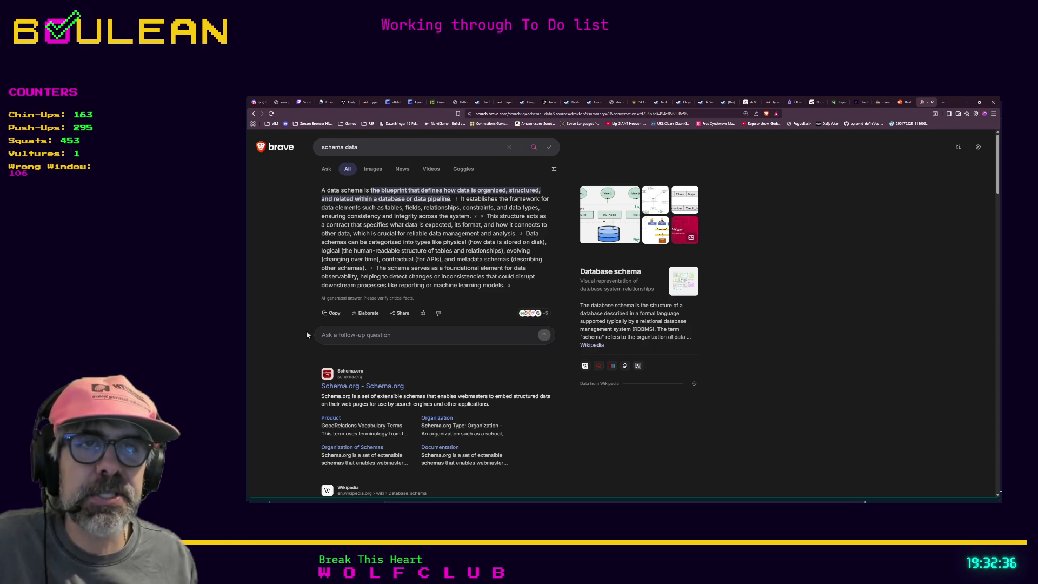
Zoom the results page in and select the AI answer's disclaimer line.
key("ctrl+plus")
key("ctrl+plus")
key("ctrl+plus")
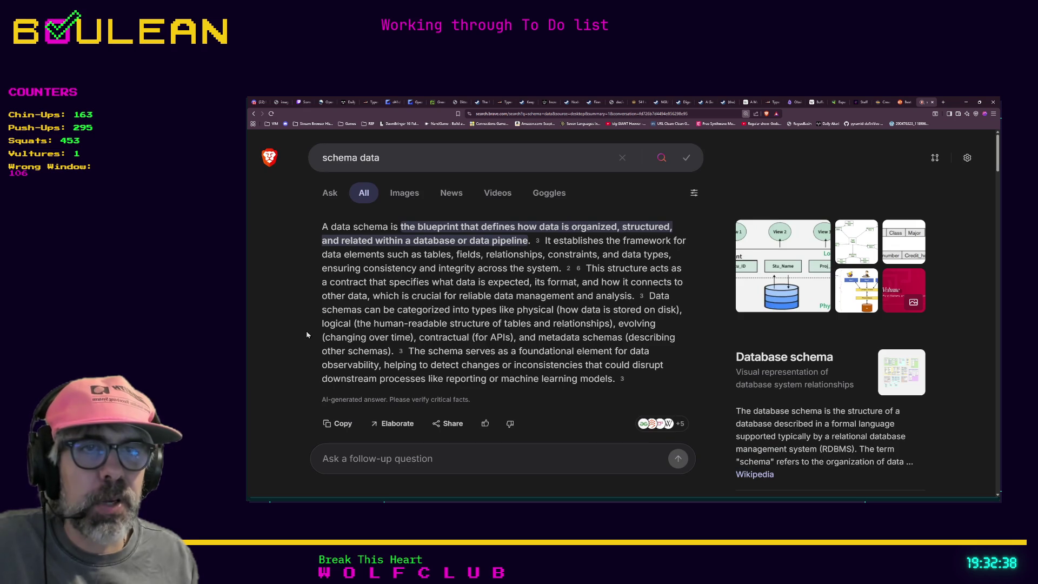
scroll(353, 398, "down", 1)
mouse_move(322, 374)
left_mouse_down()
mouse_move(476, 375)
mouse_move(390, 371)
left_mouse_up()
left_click(479, 371)
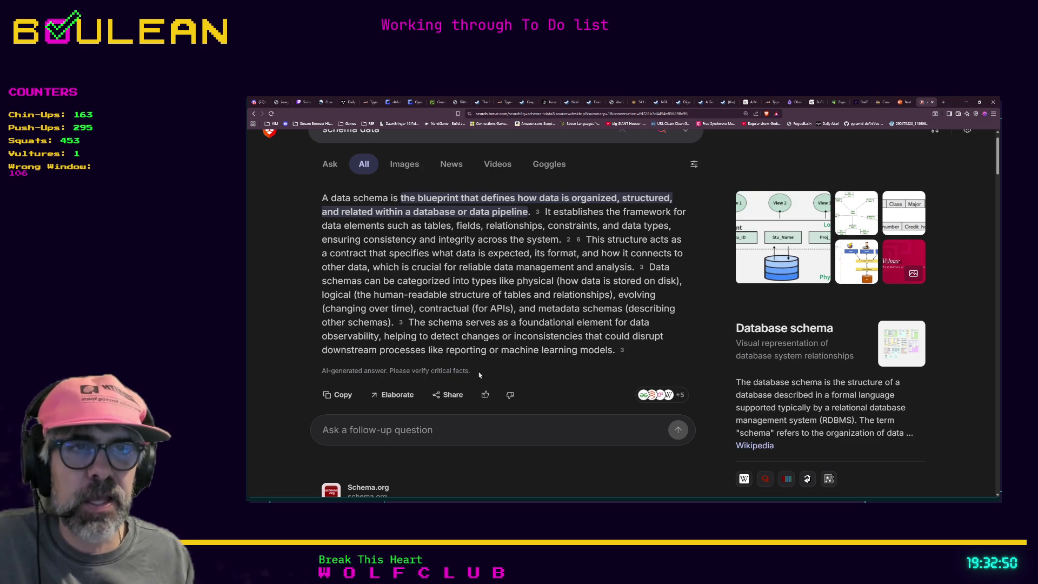
left_click_drag(476, 372, 323, 372)
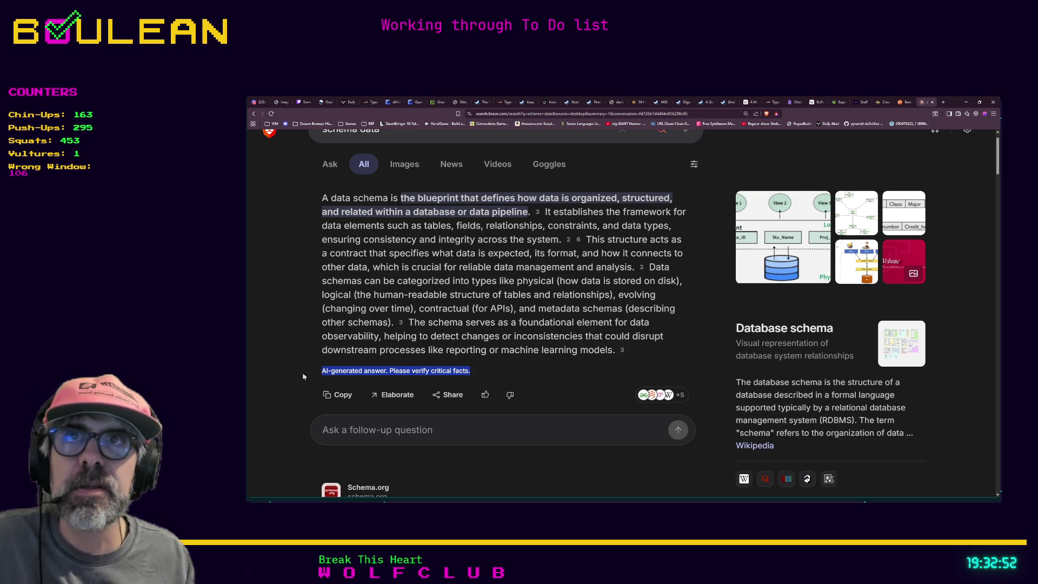
left_click(300, 372)
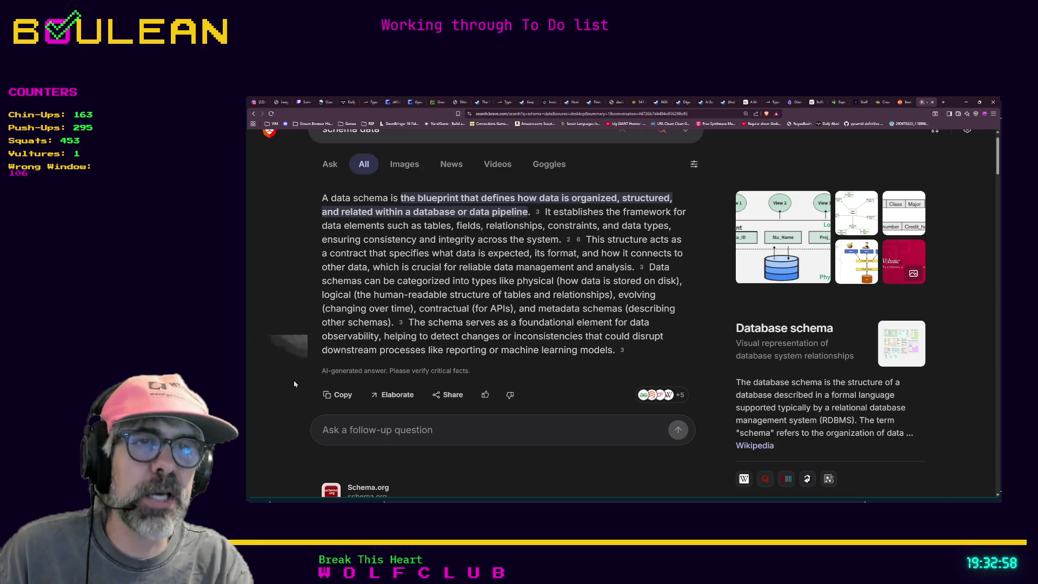
key("ctrl+t")
Search Brave for 'google', then replace the query with 'how do i tie my shoe'.
type("google")
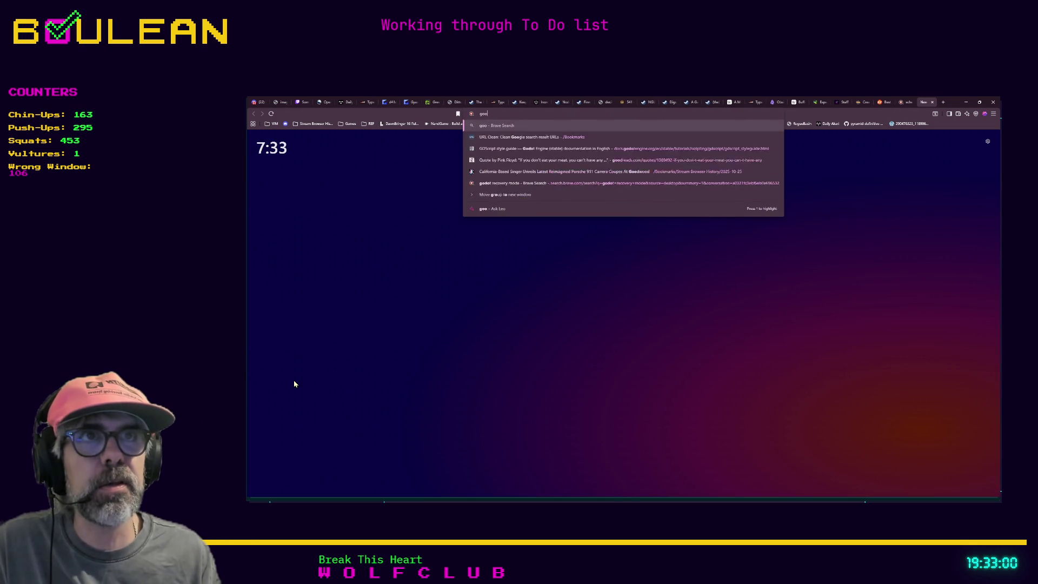
key("Return")
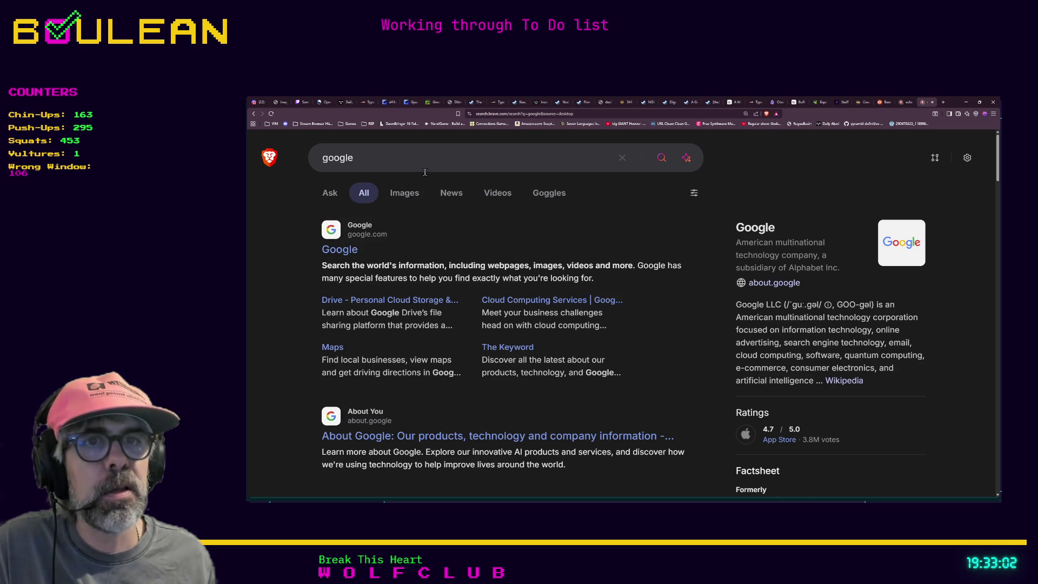
left_click(429, 163)
key("ctrl+a")
type("h")
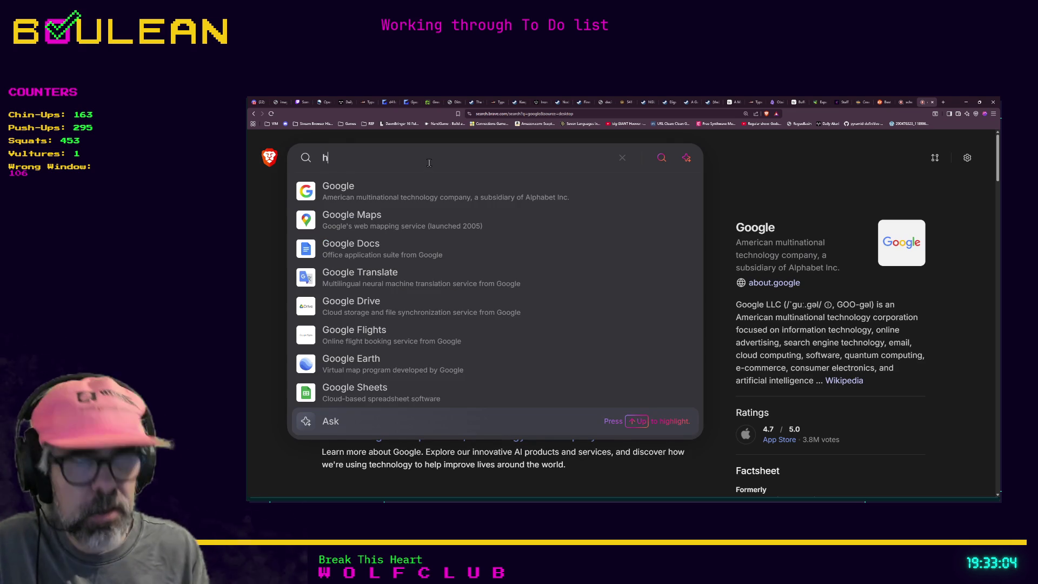
type("ow do i tie m")
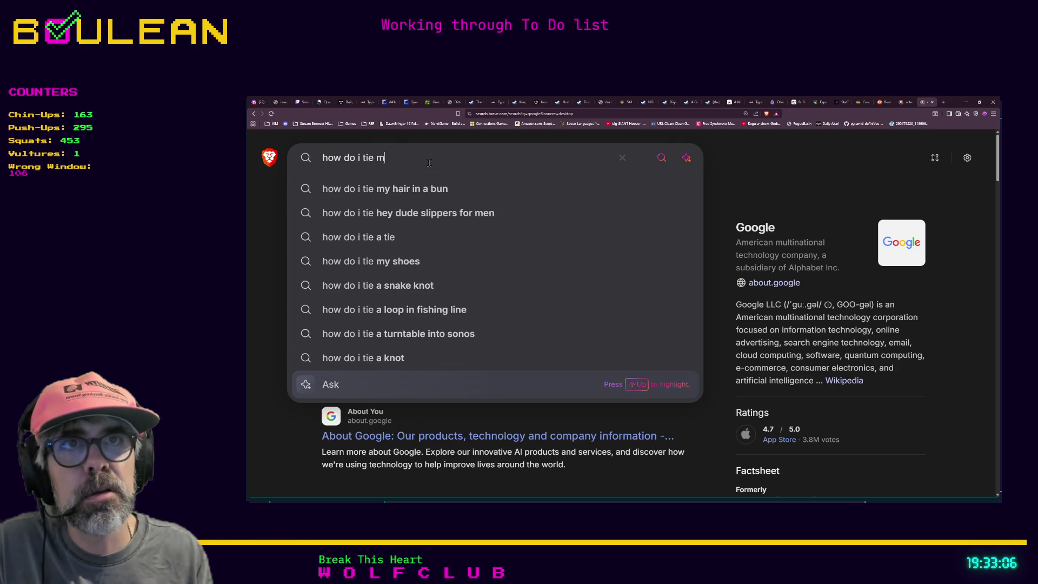
type("y shoe")
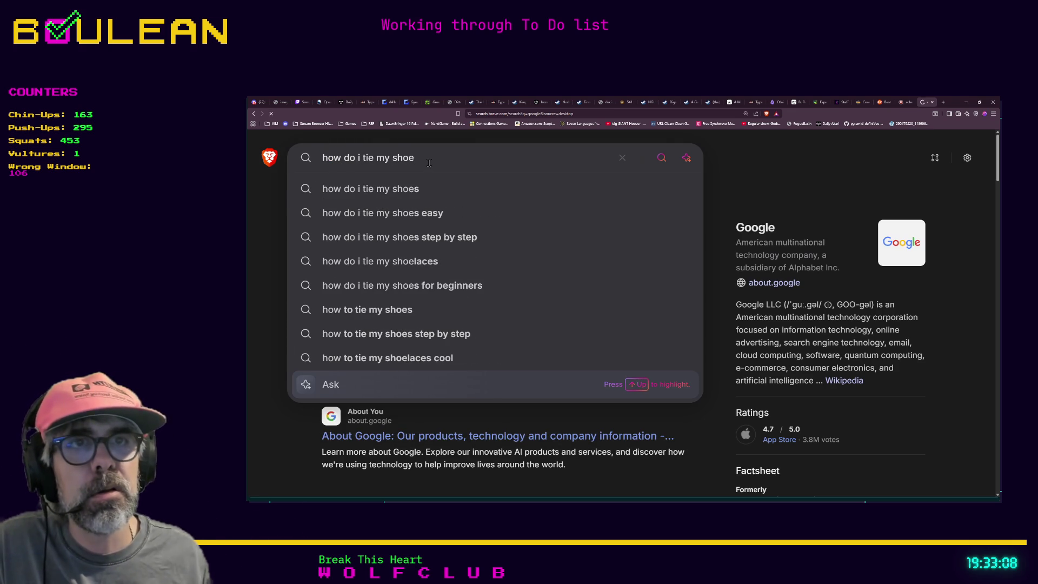
key("Return")
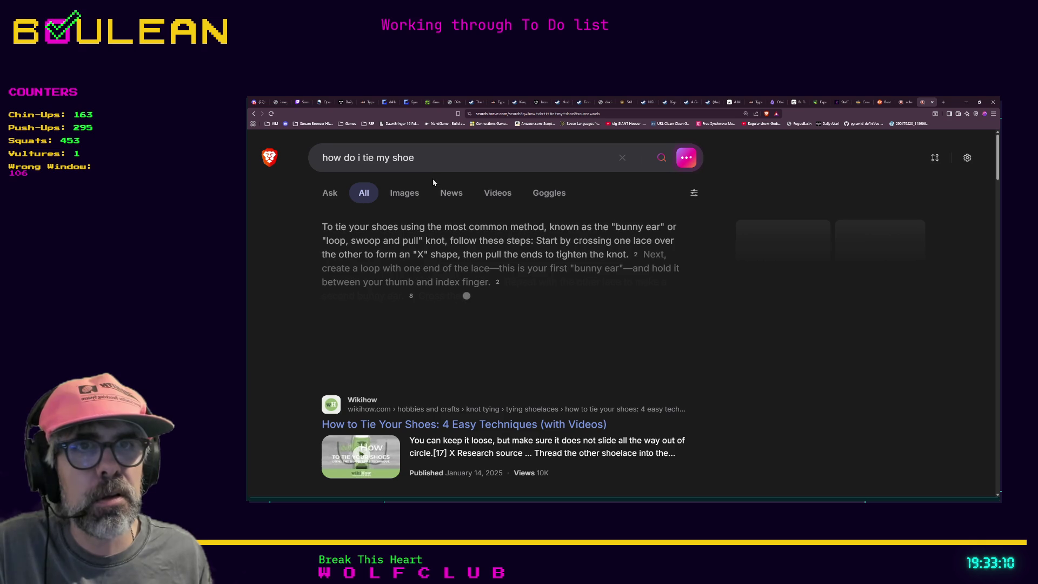
Expand the full AI answer on shoe-tying, then go back to the schema data results.
left_click(493, 357)
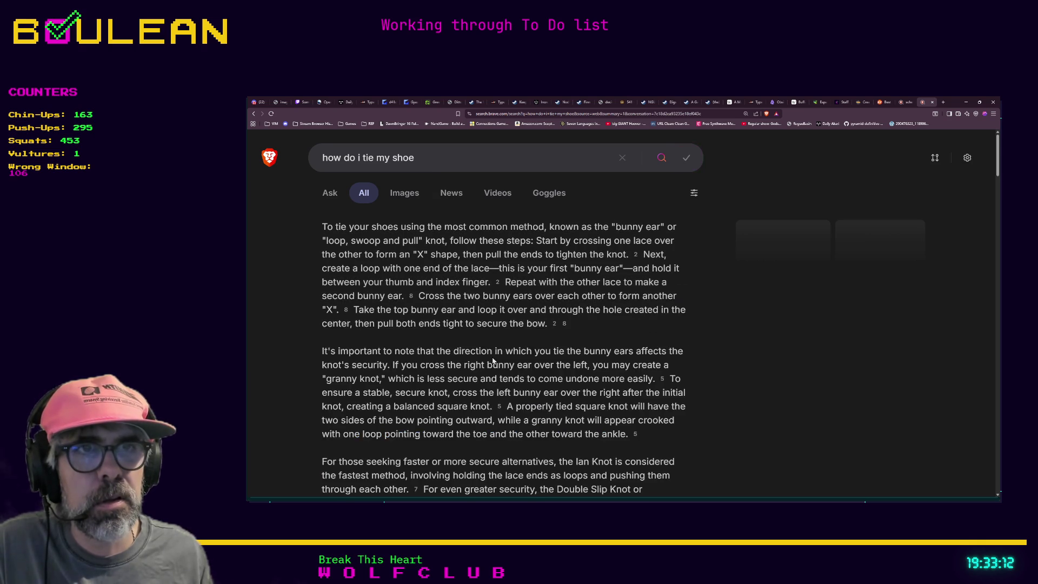
scroll(492, 359, "down", 2)
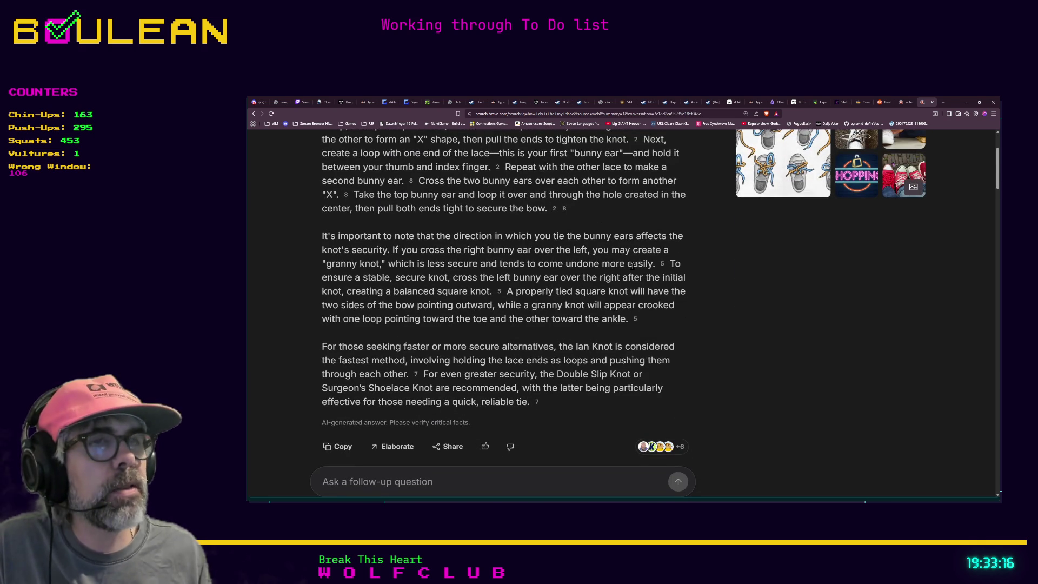
scroll(634, 265, "up", 3)
left_click(901, 104)
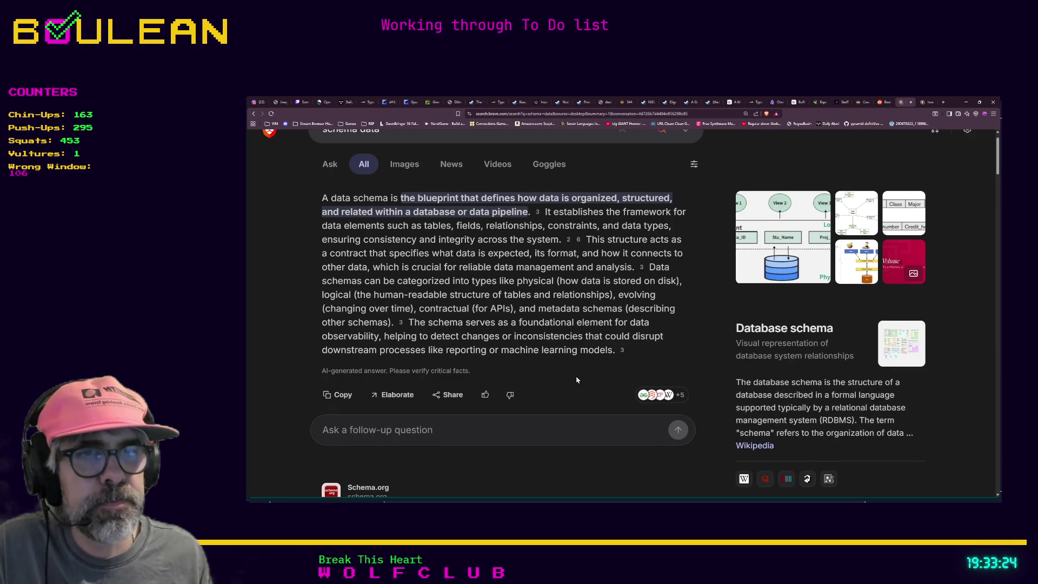
scroll(569, 372, "down", 1)
scroll(462, 332, "down", 2)
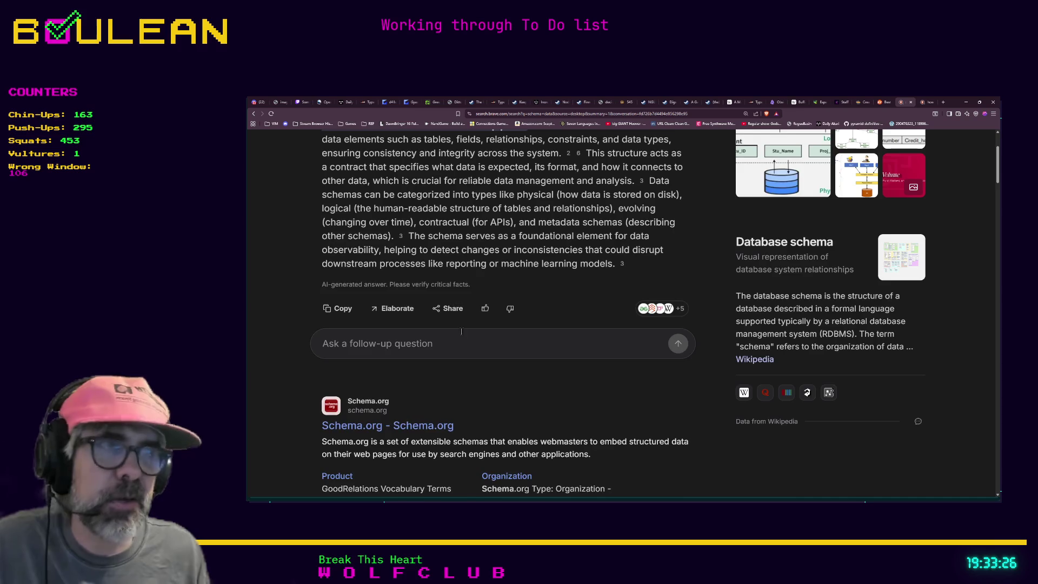
scroll(462, 332, "up", 2)
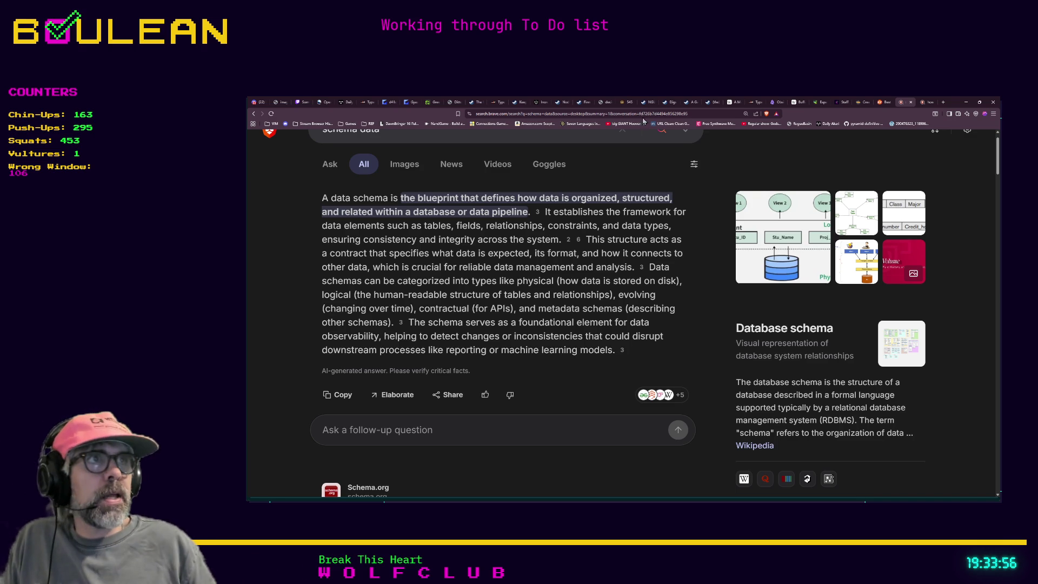
On the mashed potatoes recipe page, follow the contributor's Donate/Tip link.
left_click(861, 102)
scroll(570, 262, "up", 2)
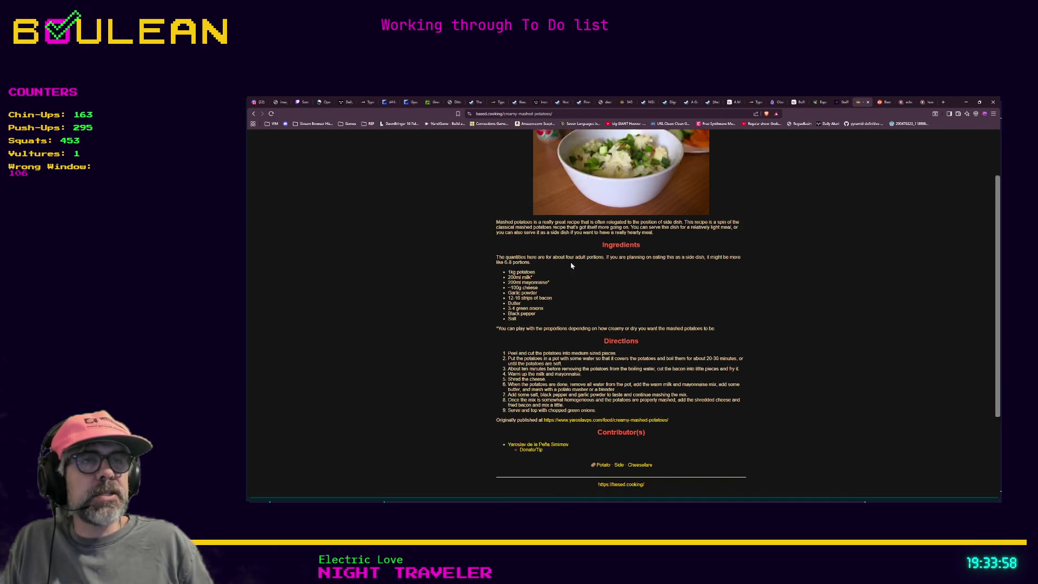
mouse_move(563, 141)
left_mouse_down()
mouse_move(686, 177)
mouse_move(792, 436)
mouse_move(827, 433)
mouse_move(852, 412)
mouse_move(845, 358)
left_mouse_up()
scroll(840, 422, "down", 4)
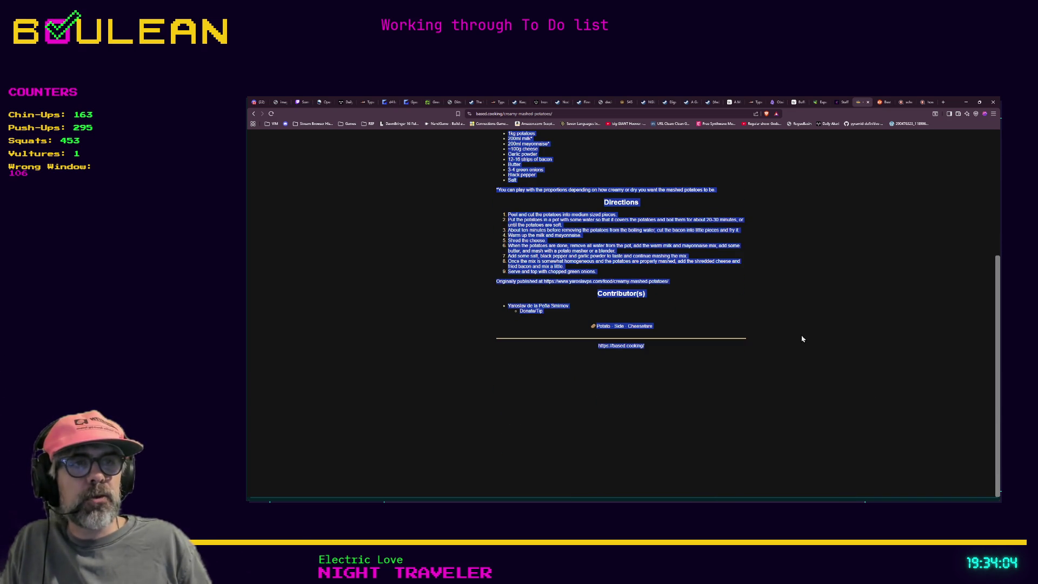
scroll(773, 260, "up", 1)
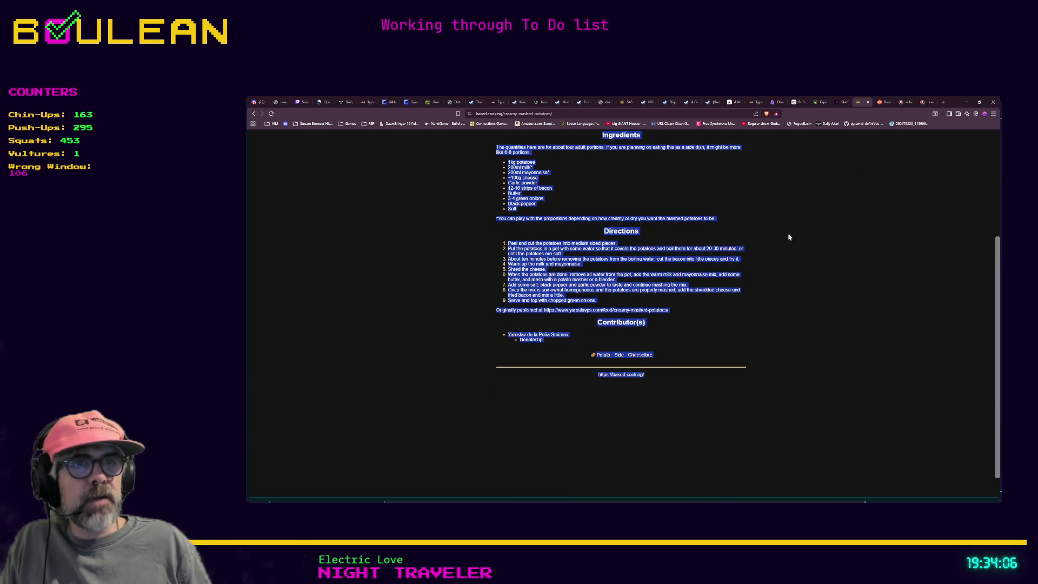
scroll(789, 244, "up", 3)
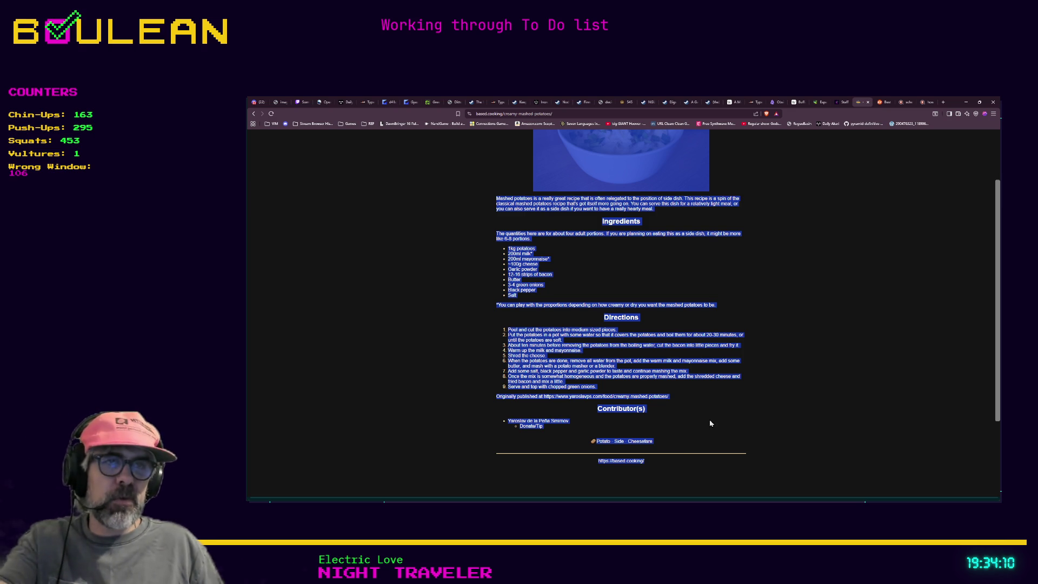
left_click(465, 402)
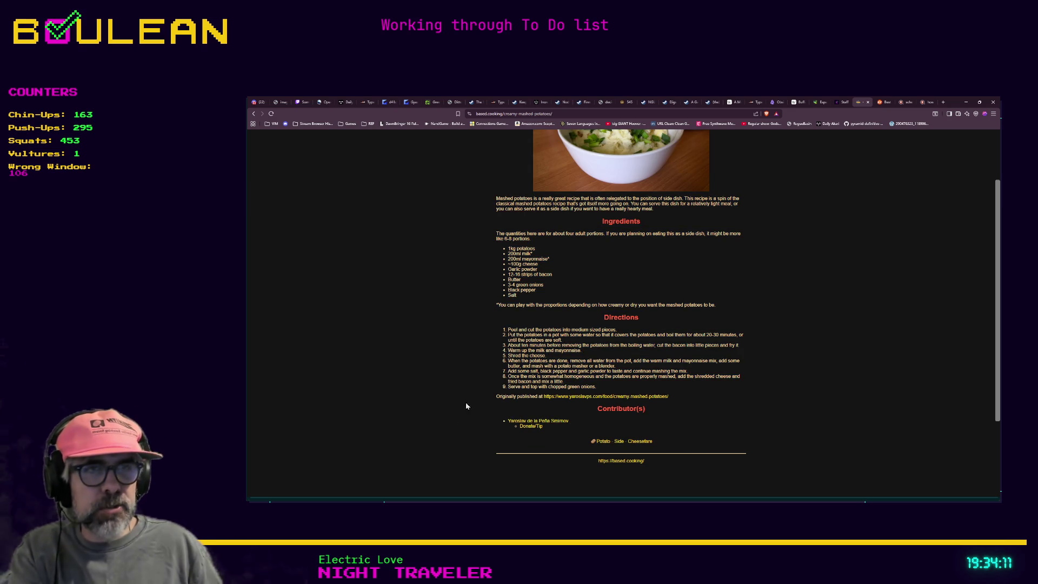
left_click(538, 428)
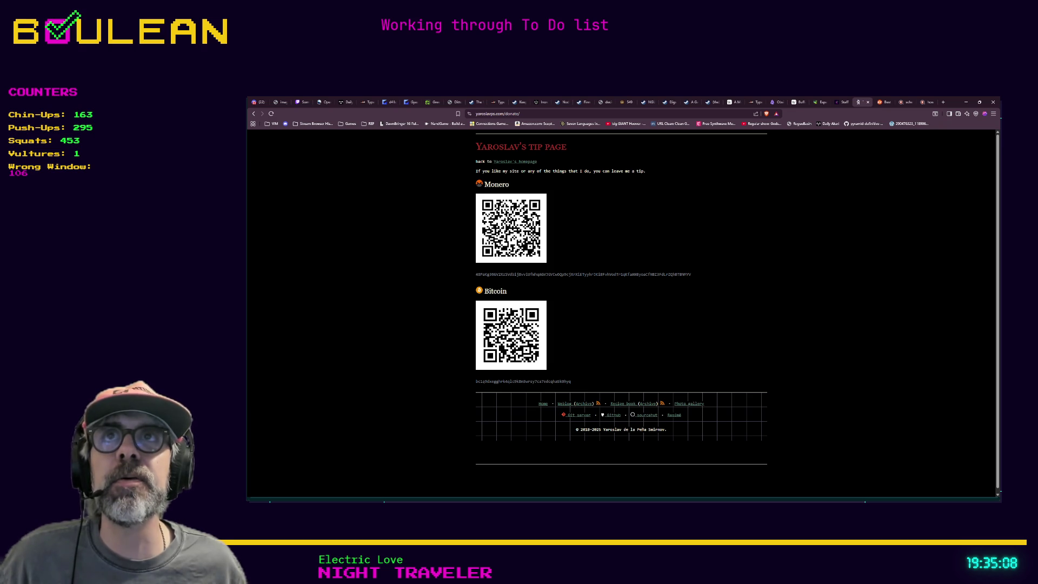
Search the web for 'duck duck go' in a new tab.
left_click(943, 103)
type("duck duck go")
key("Return")
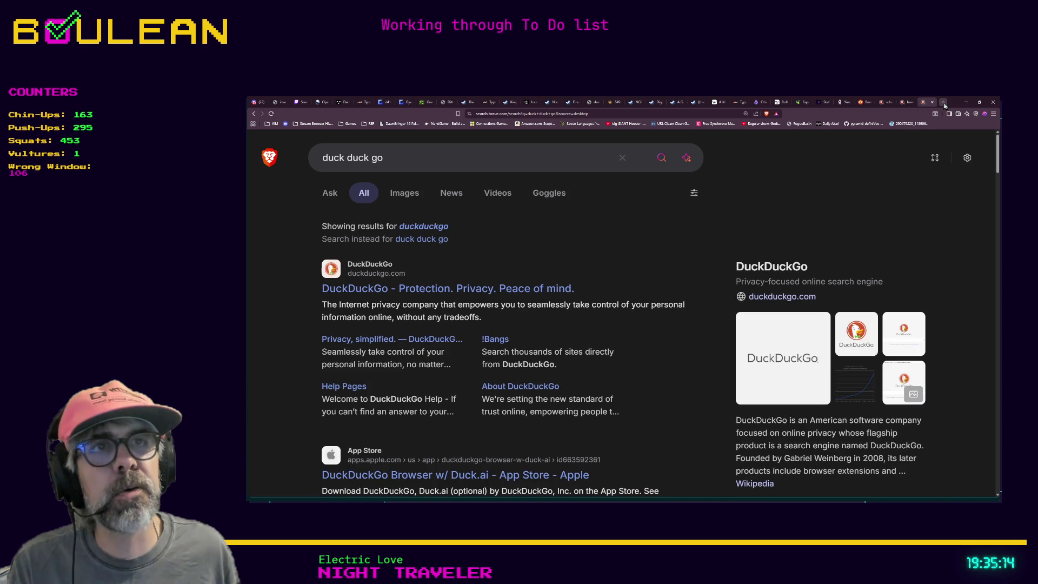
Open DuckDuckGo from the results and search it for 'how to tie my shoes'.
left_click(376, 292)
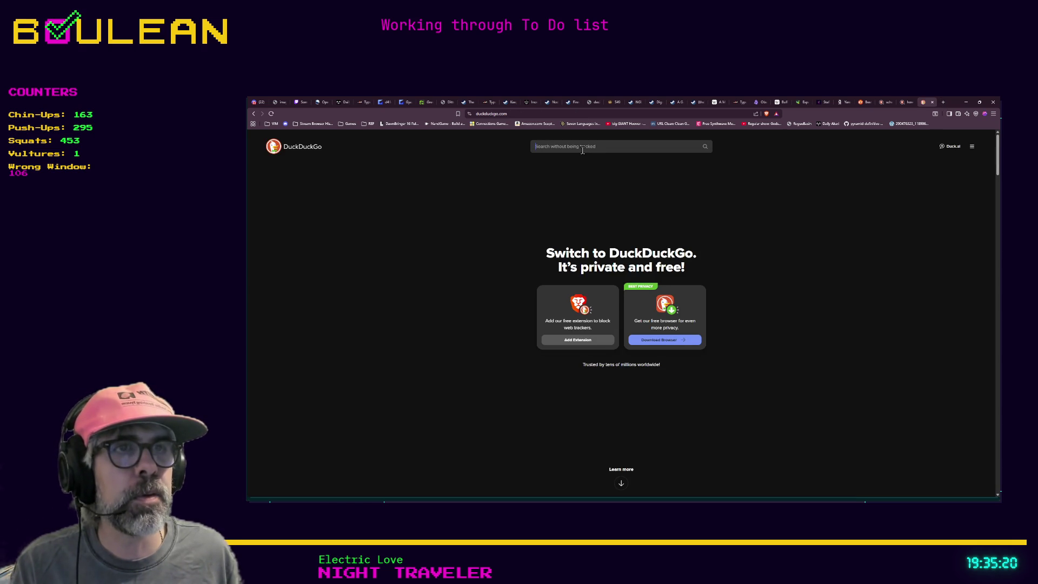
type("how to tie my shoes")
key("Return")
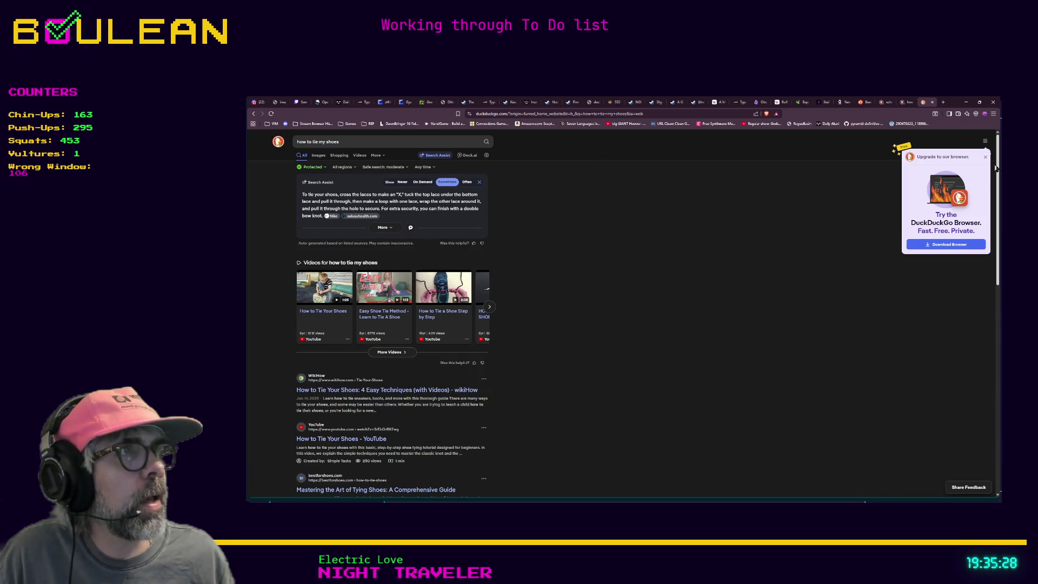
Dismiss the browser upgrade popup and zoom in on the DuckDuckGo results.
left_click(984, 156)
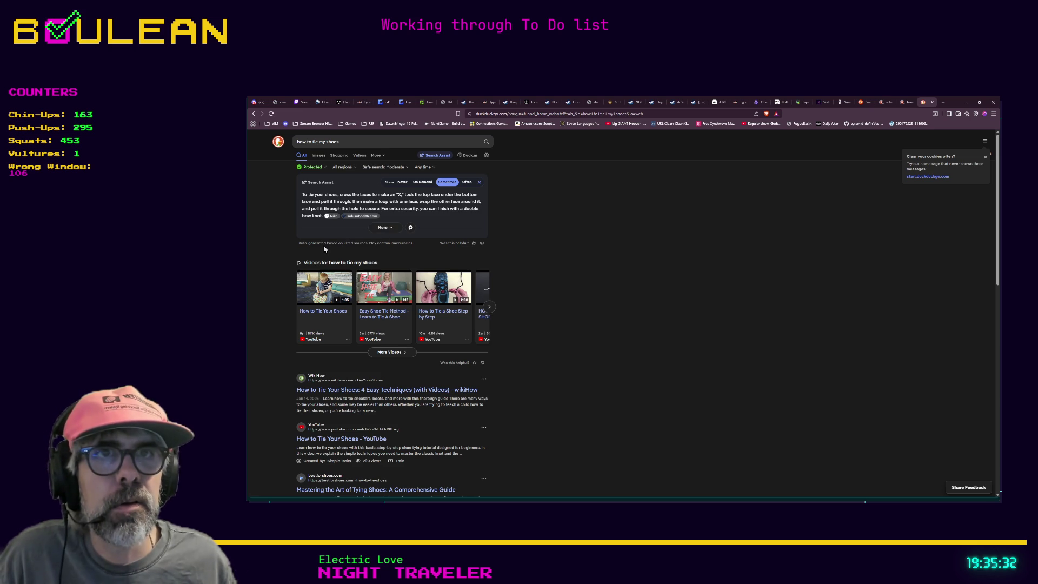
left_click_drag(414, 249, 286, 248)
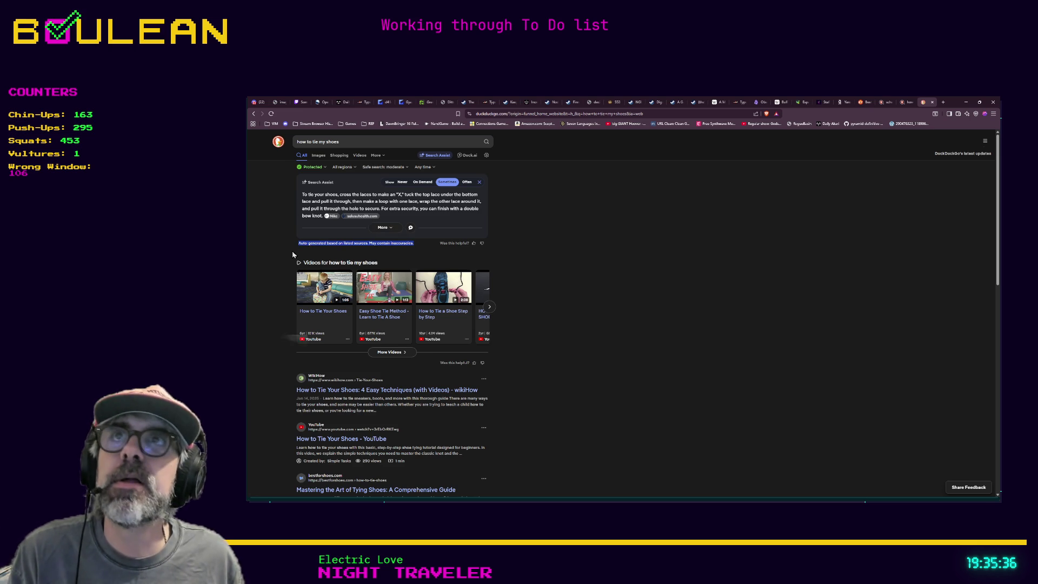
key("ctrl+plus")
key("ctrl+plus")
key("ctrl+plus")
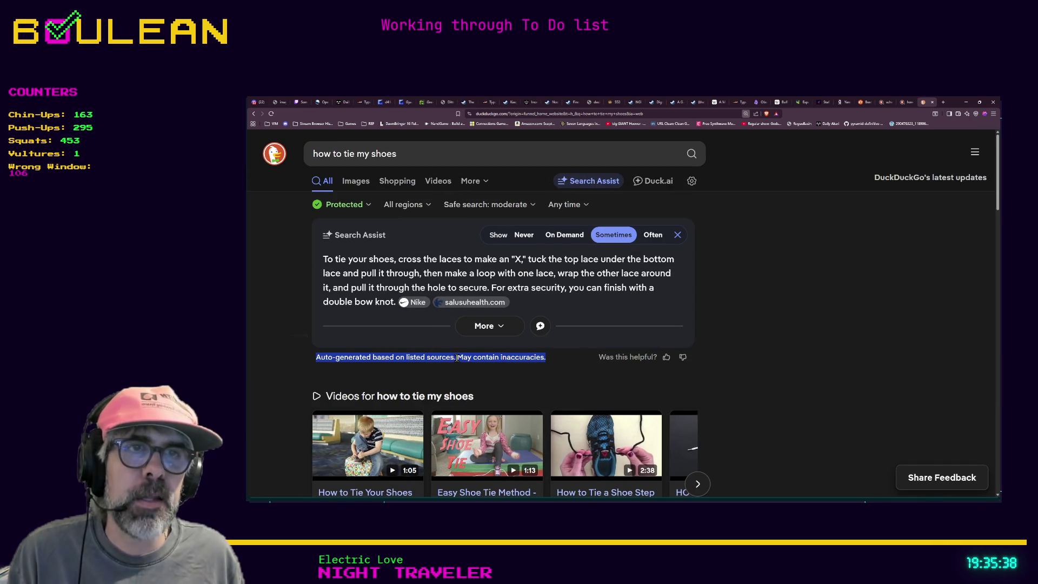
left_click(550, 358)
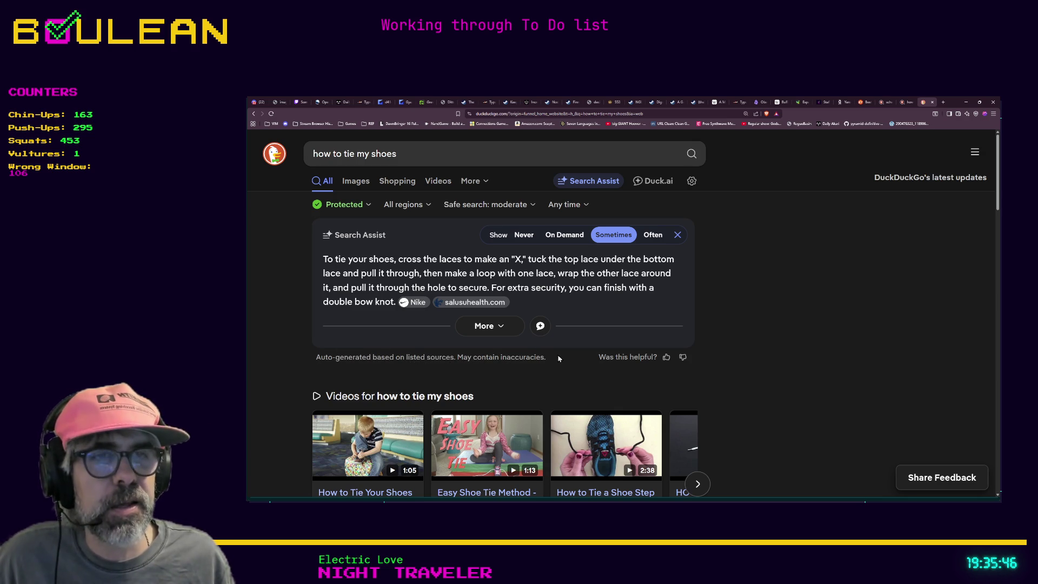
scroll(558, 358, "down", 1)
scroll(558, 358, "up", 1)
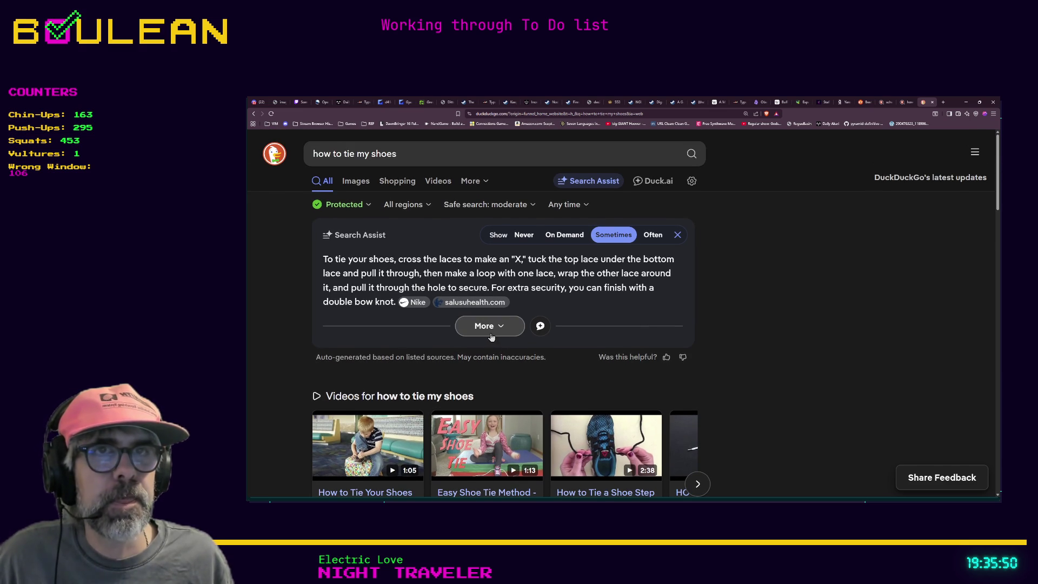
Expand and stop the Search Assist answer, then close the tab and hide the browser.
left_click(490, 334)
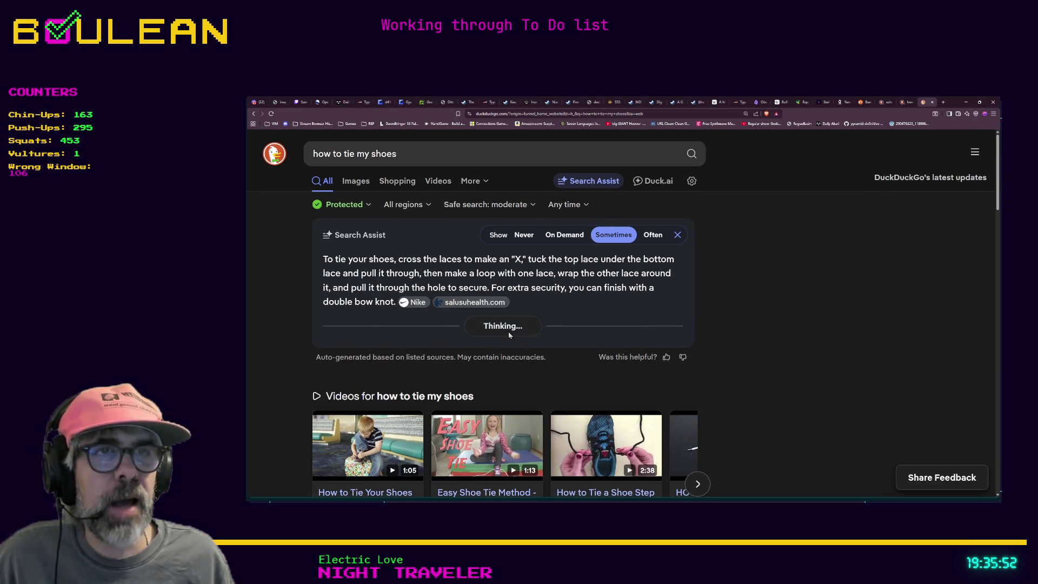
left_click(514, 318)
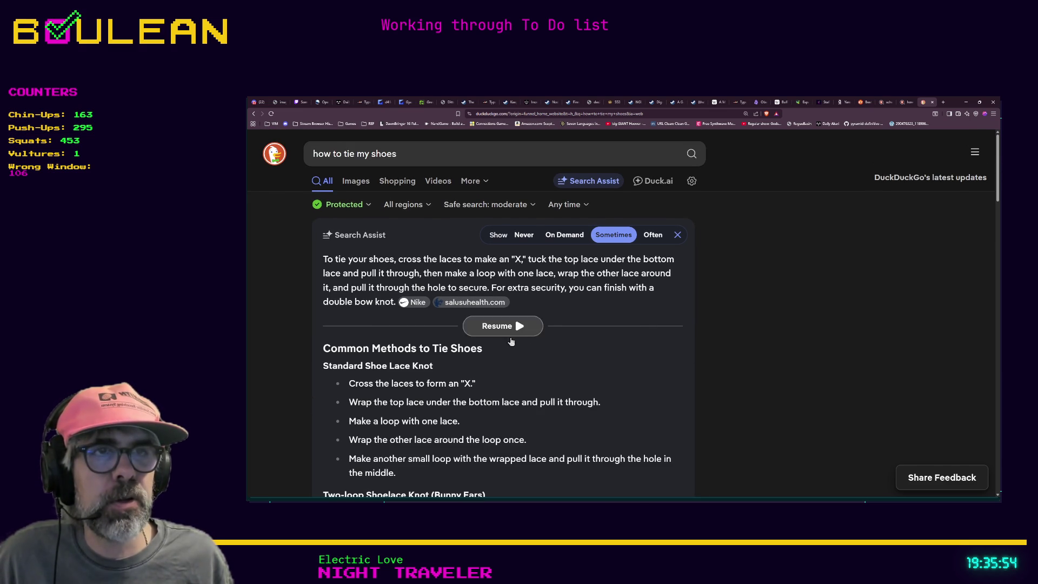
scroll(516, 316, "down", 1)
scroll(520, 315, "up", 1)
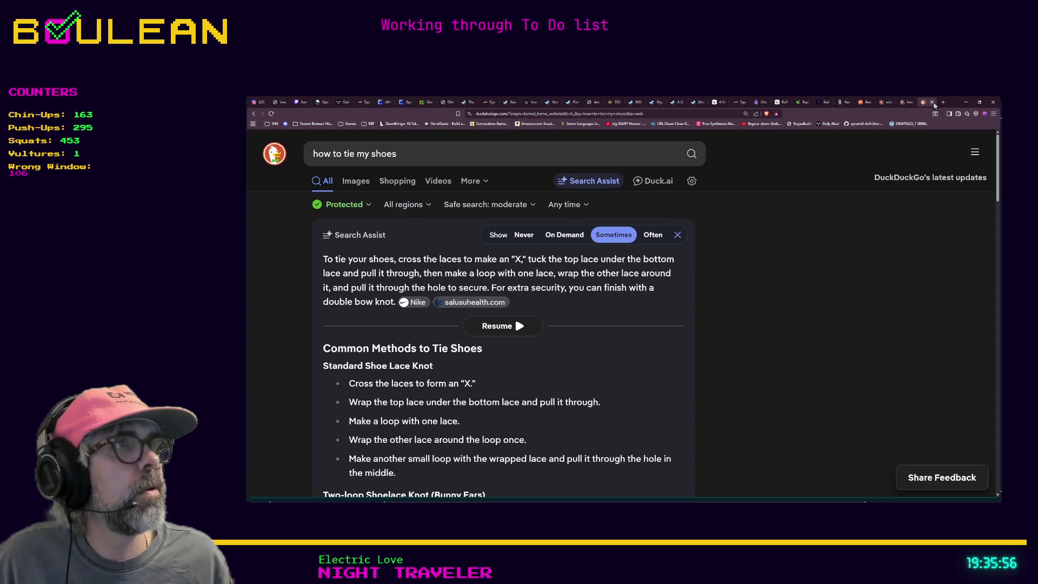
left_click(933, 103)
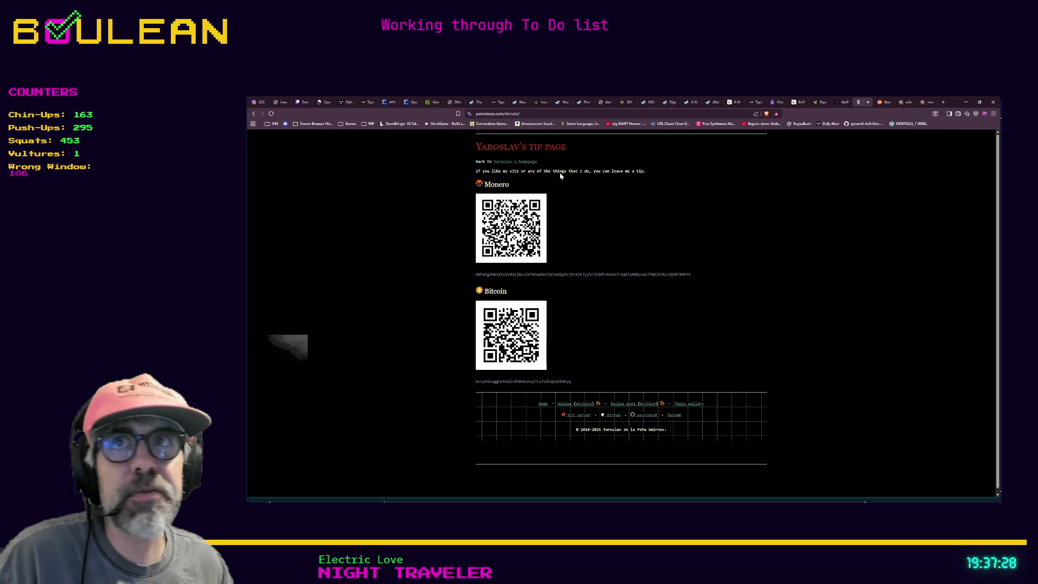
left_click(966, 102)
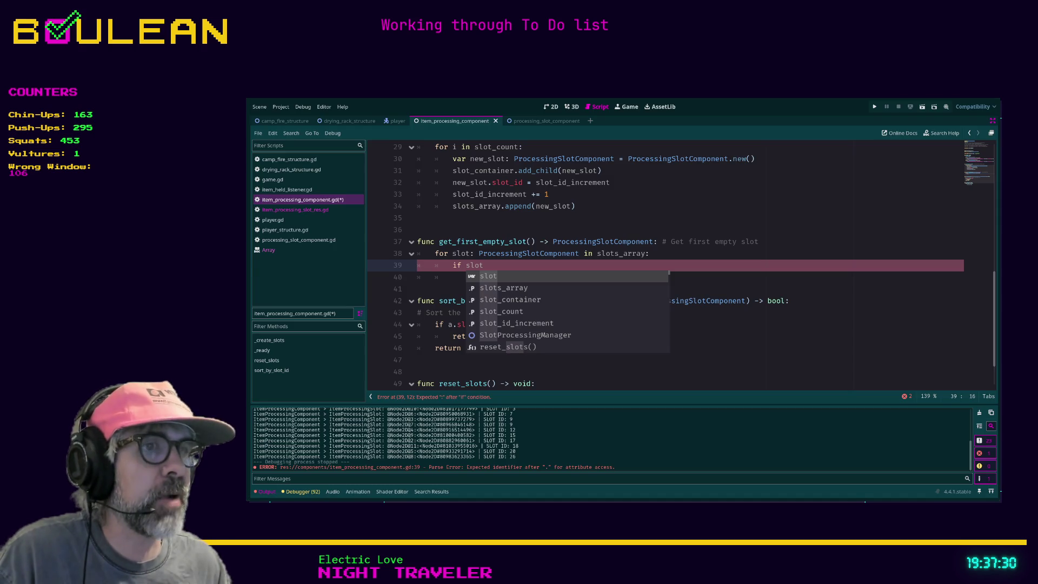
Dismiss the code completion popup in the item_processing_component.gd editor.
key("Escape")
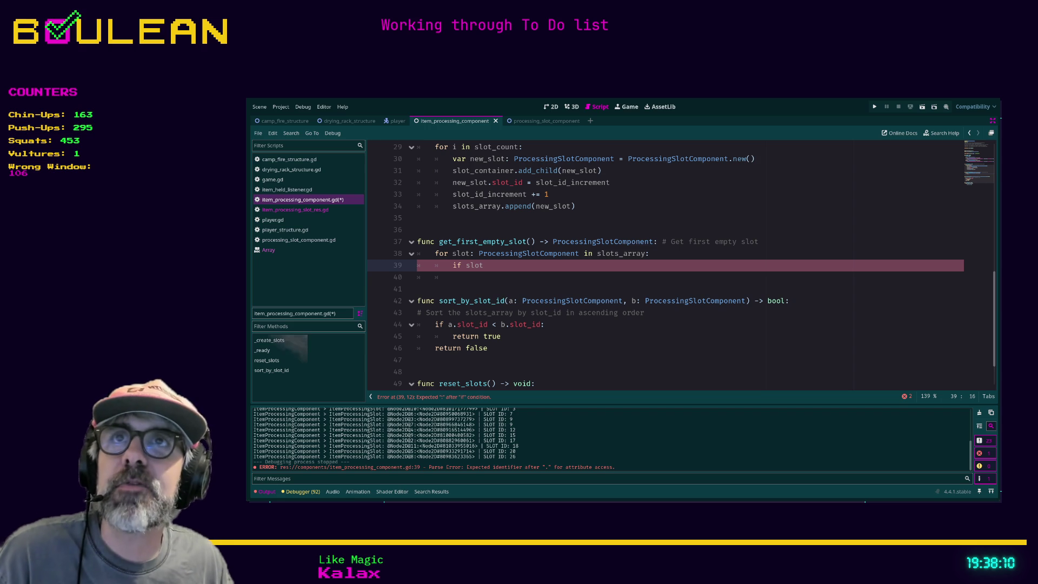
Comment out get_first_empty_slot on lines 36–40, save the script, and run the game with F5.
mouse_move(457, 277)
left_mouse_down()
mouse_move(418, 266)
mouse_move(417, 236)
left_mouse_up()
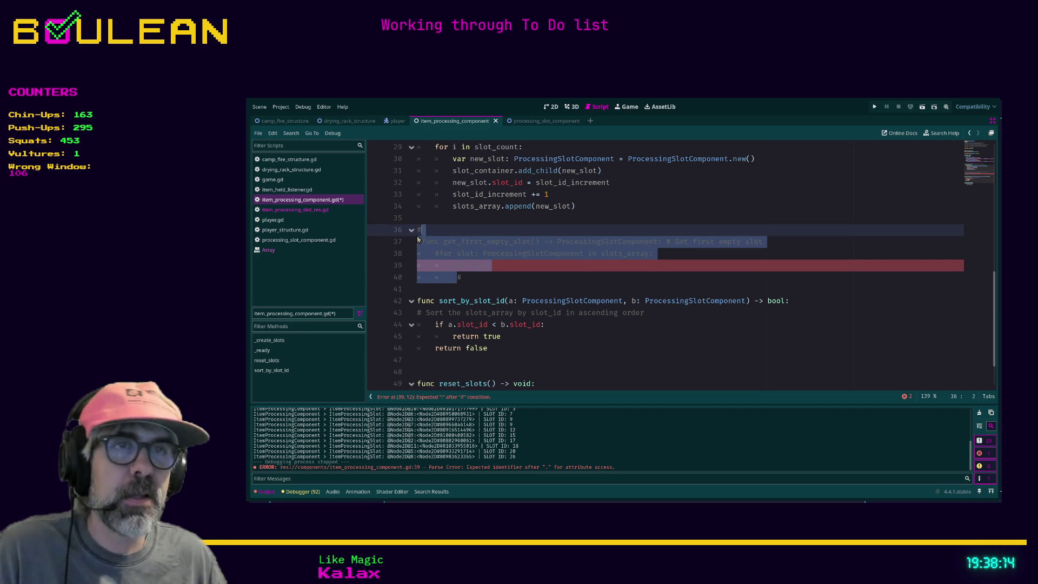
key("ctrl+k")
left_click(497, 289)
key("ctrl+s")
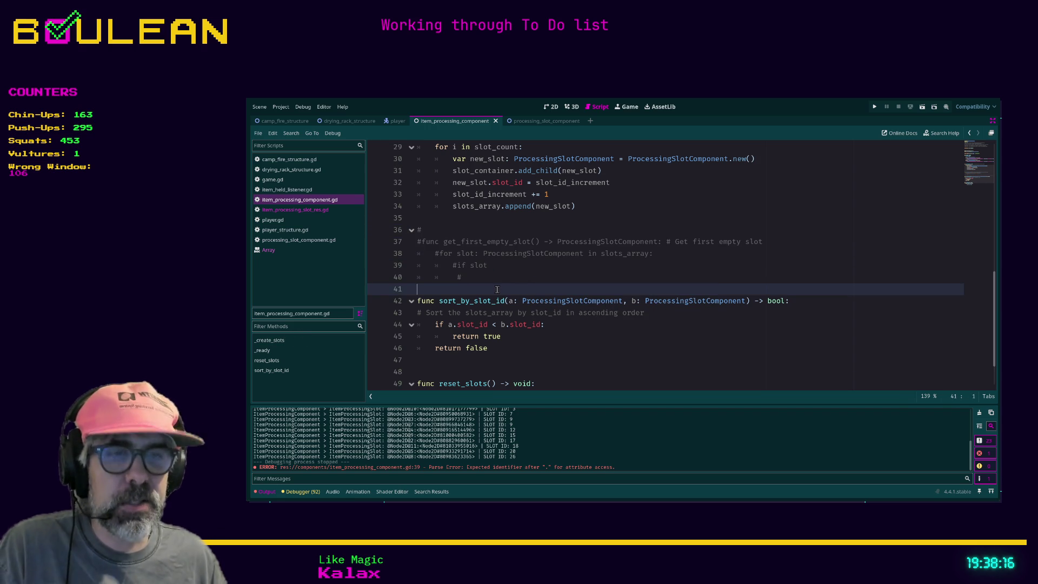
left_click(527, 282)
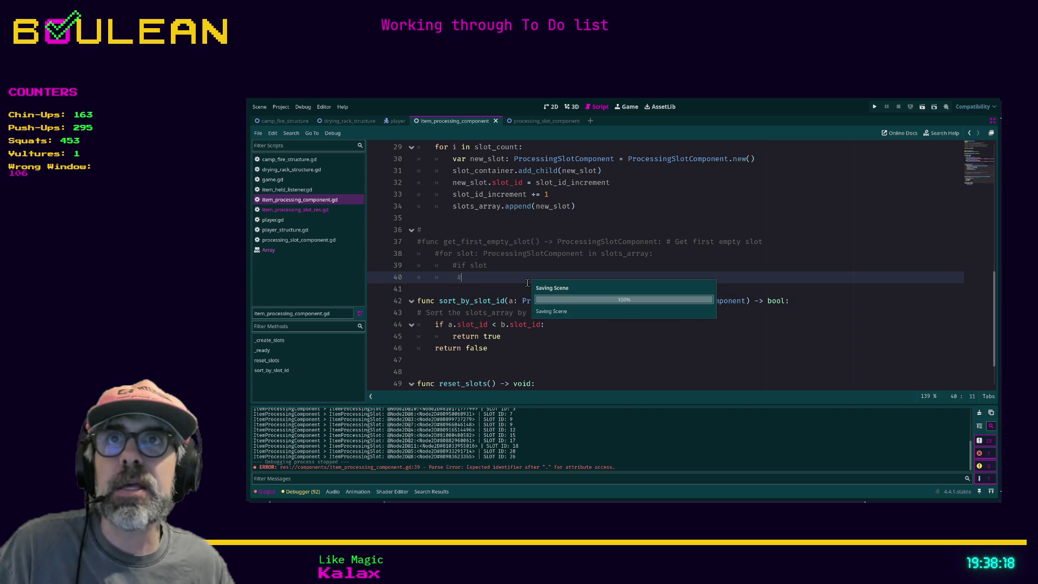
key("F5")
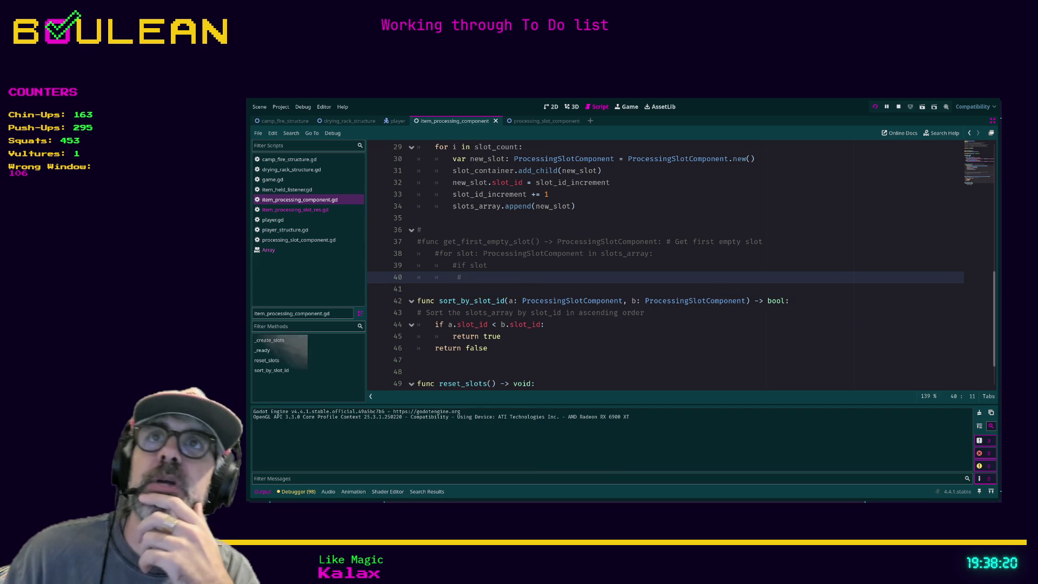
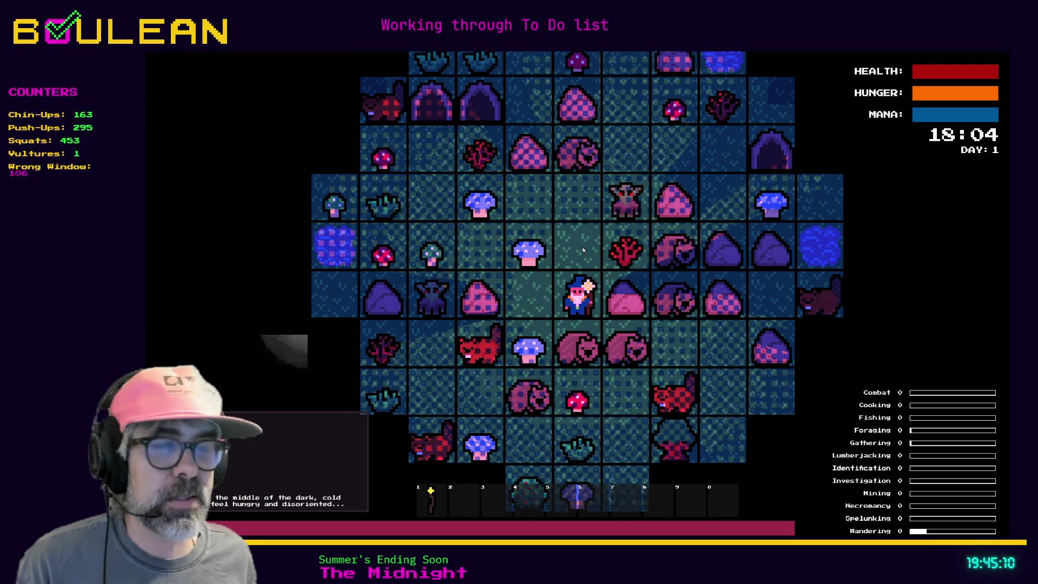
Stop the running game and return to line 39 of item_processing_component.gd, then switch to the browser.
key("F8")
left_click(586, 269)
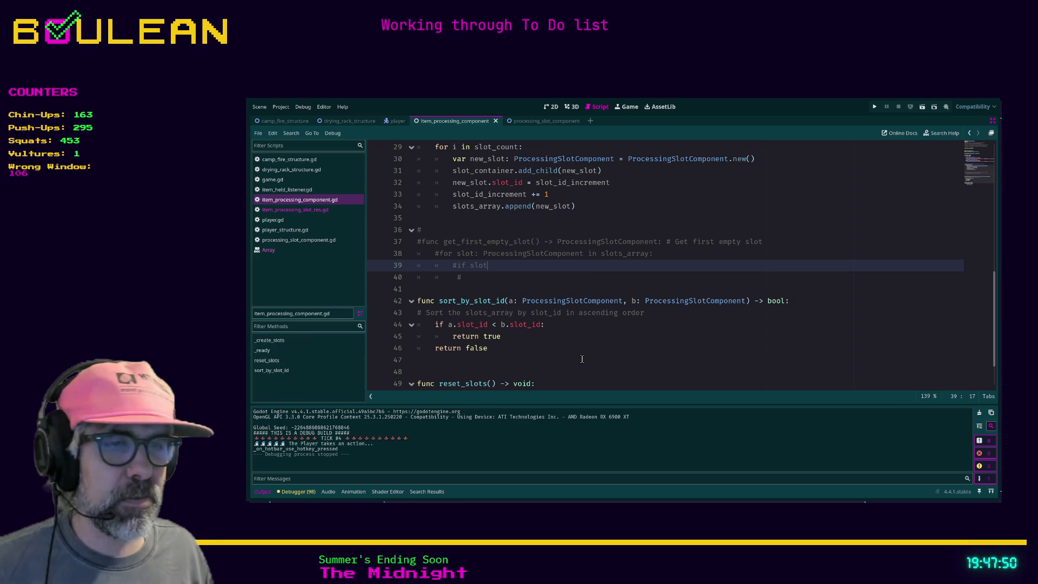
key("alt+Tab")
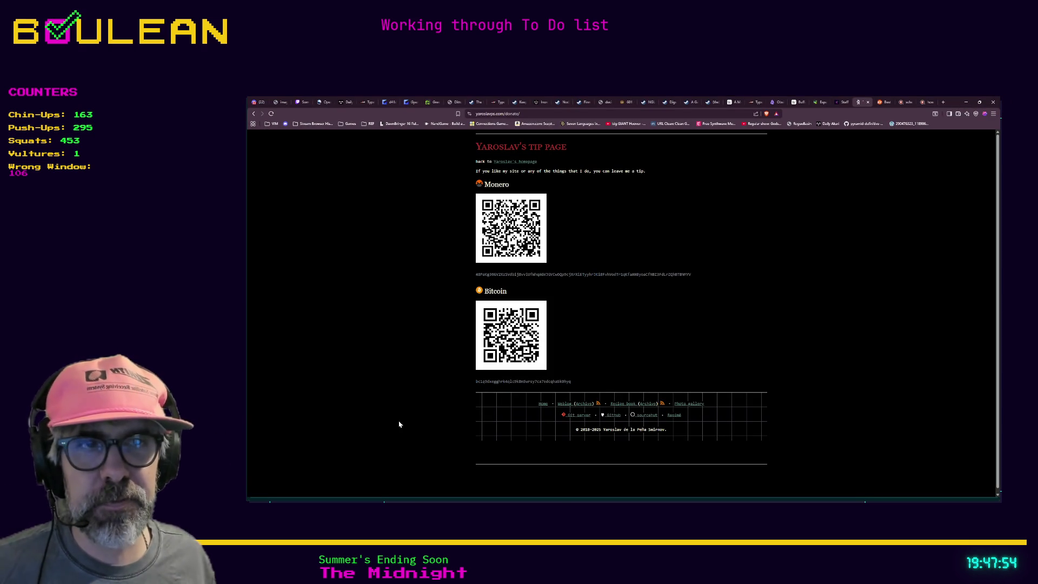
Open a new Brave tab and focus its Brave Search box.
key("ctrl+t")
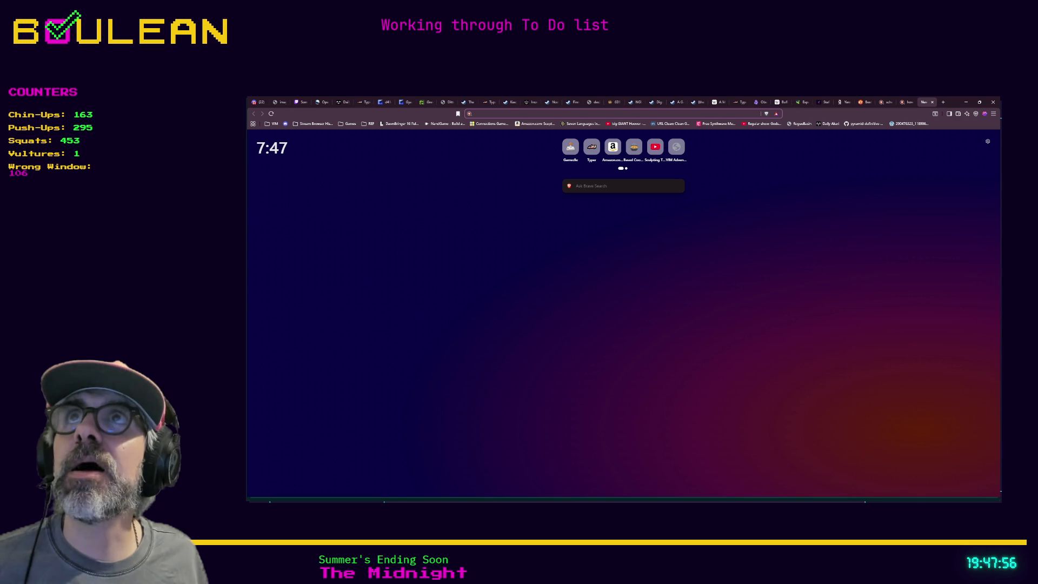
key("alt+Tab")
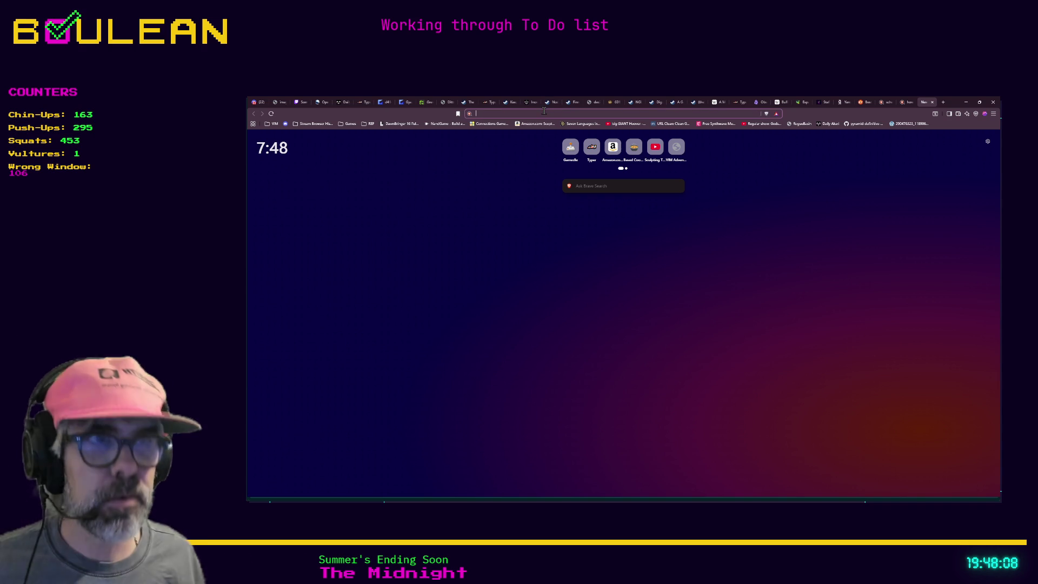
left_click(618, 188)
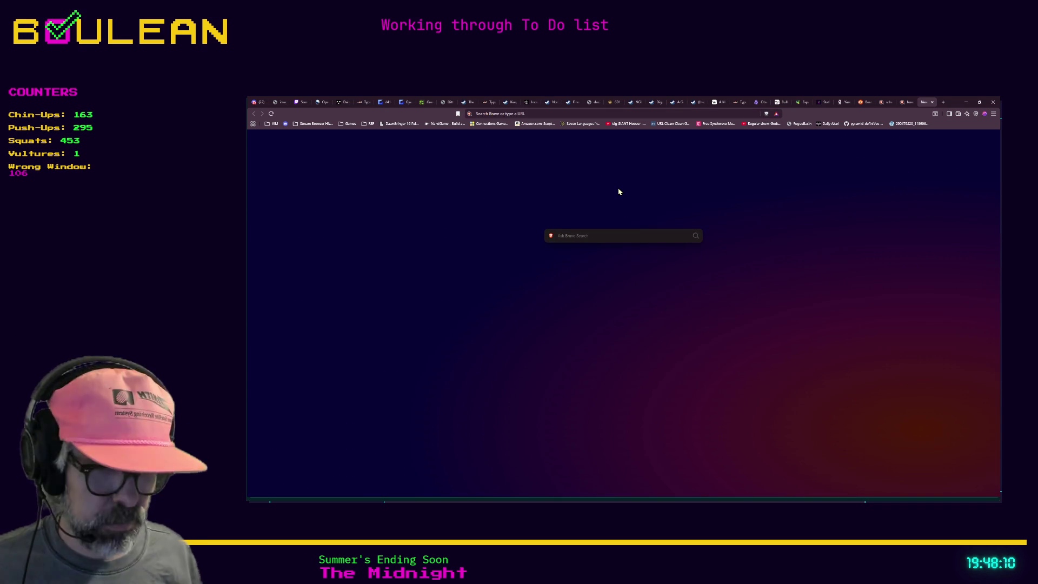
Search Brave for 'dick burger' and open the Dick's Drive-In Restaurants result at ddir.com.
type("dick bur")
key("Return")
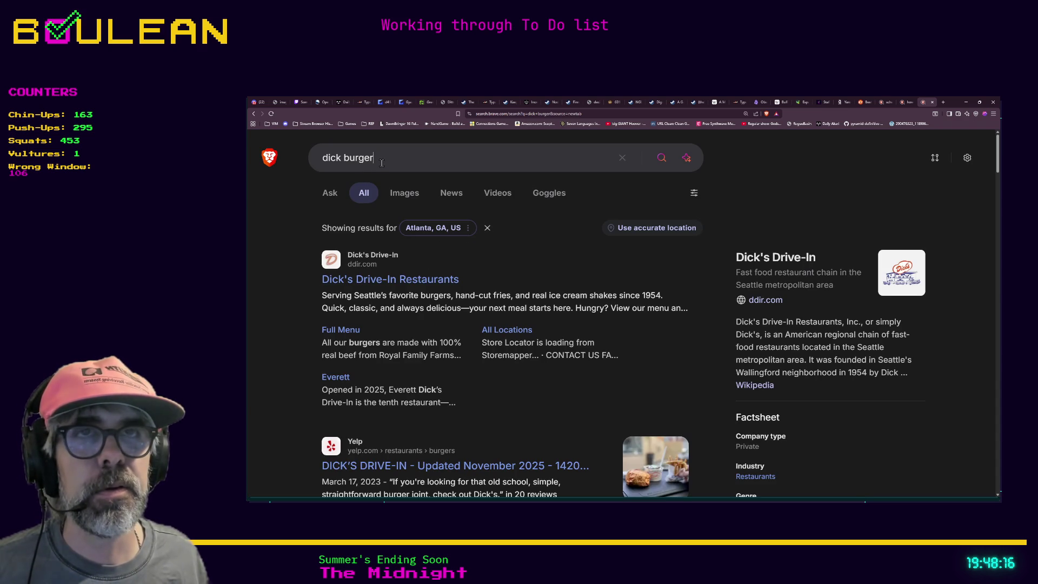
left_click(362, 159)
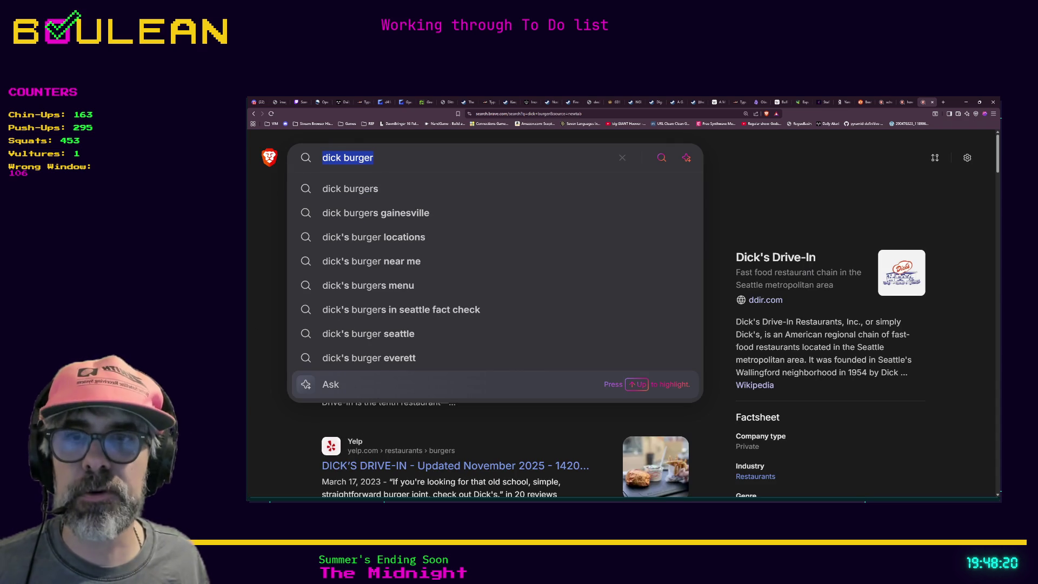
key("Escape")
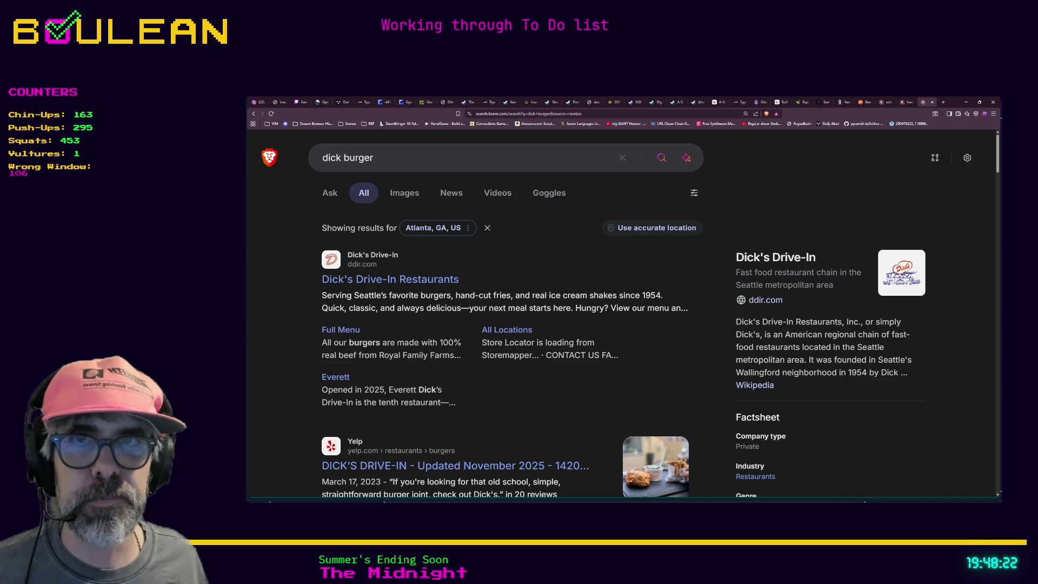
left_click(434, 285)
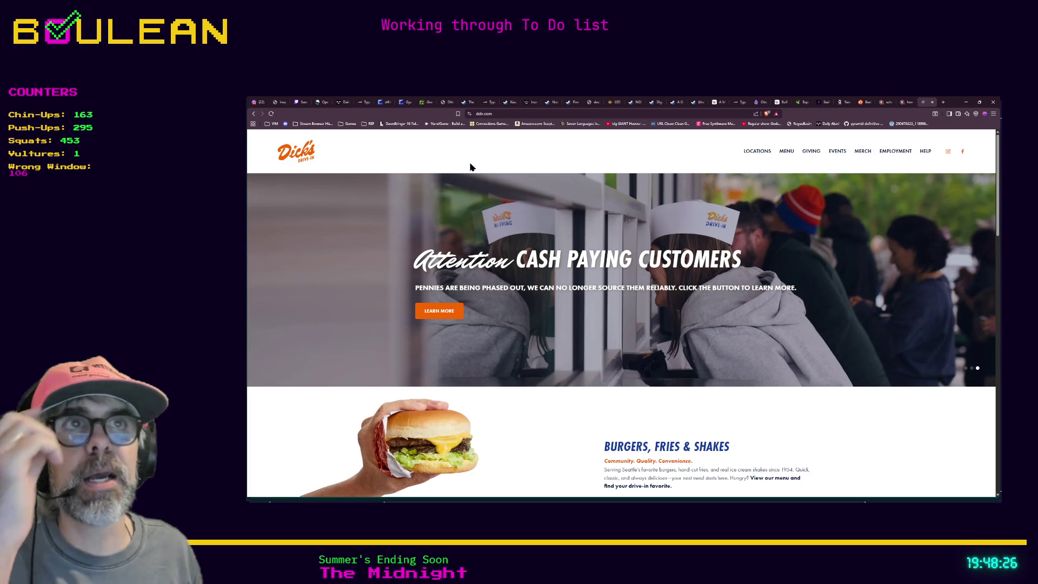
left_click(503, 113)
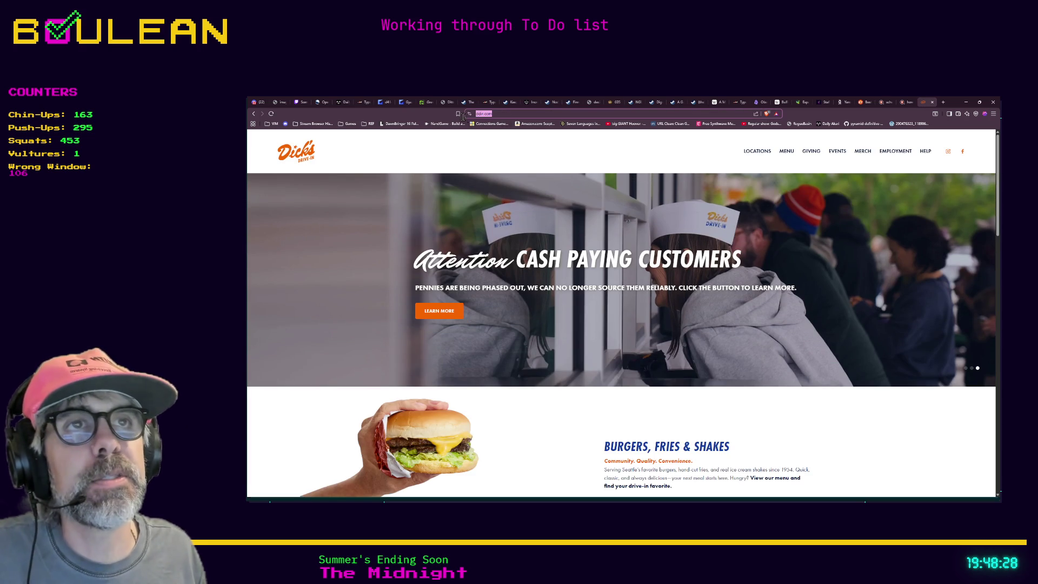
left_click(503, 113)
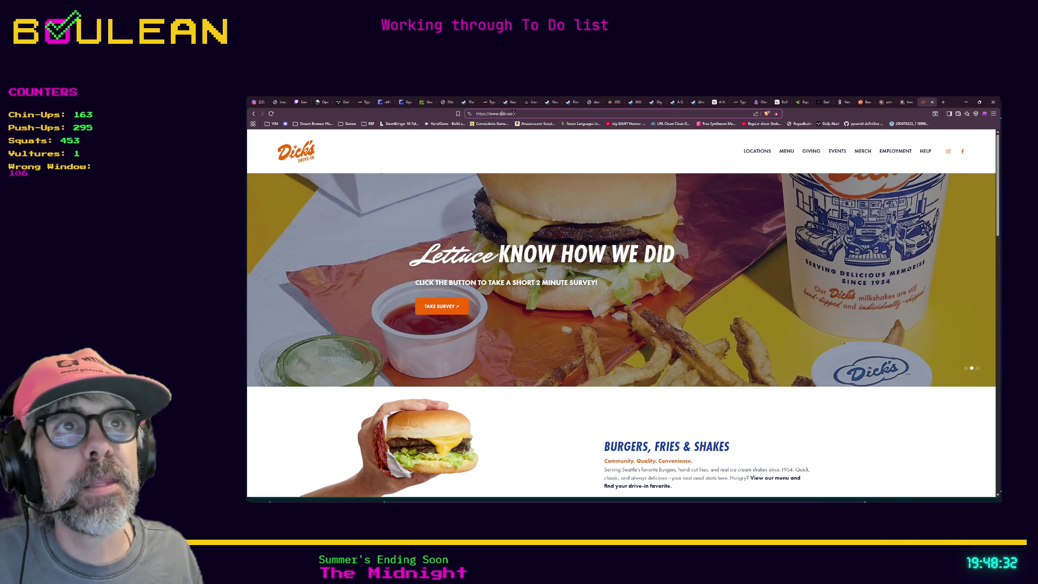
left_click_drag(516, 114, 477, 123)
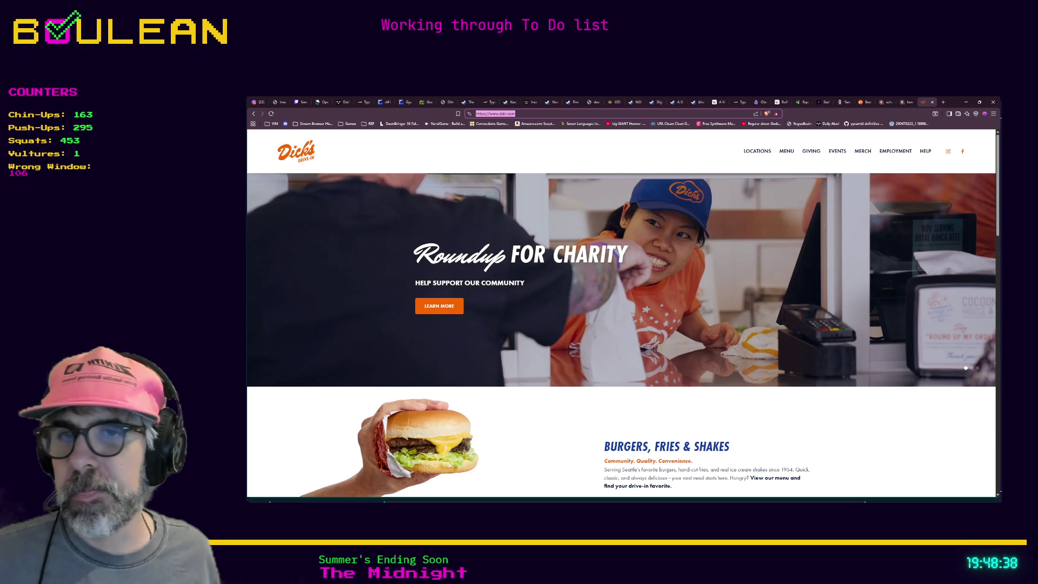
key("alt+Tab")
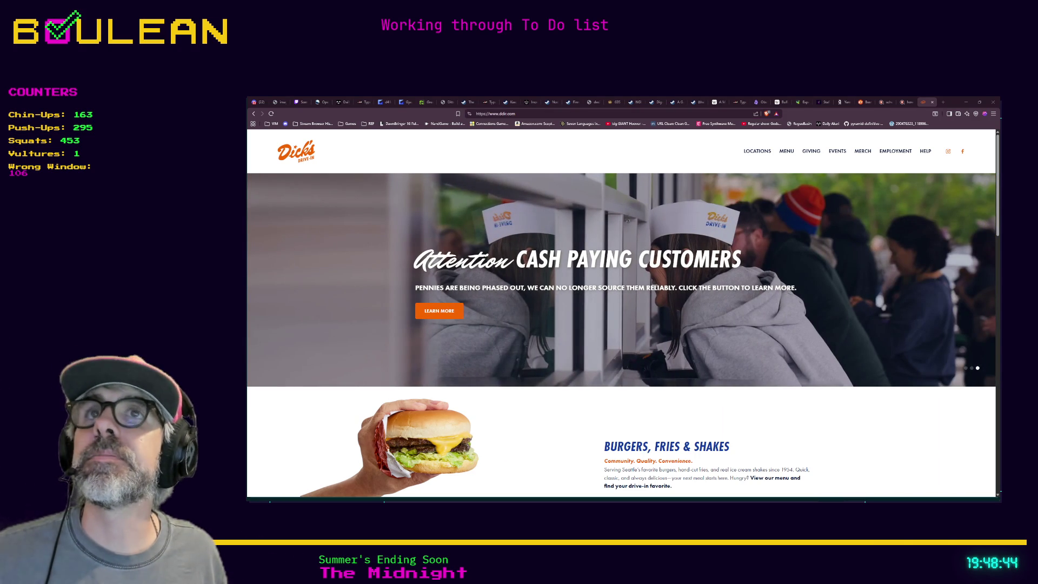
scroll(621, 313, "down", 1)
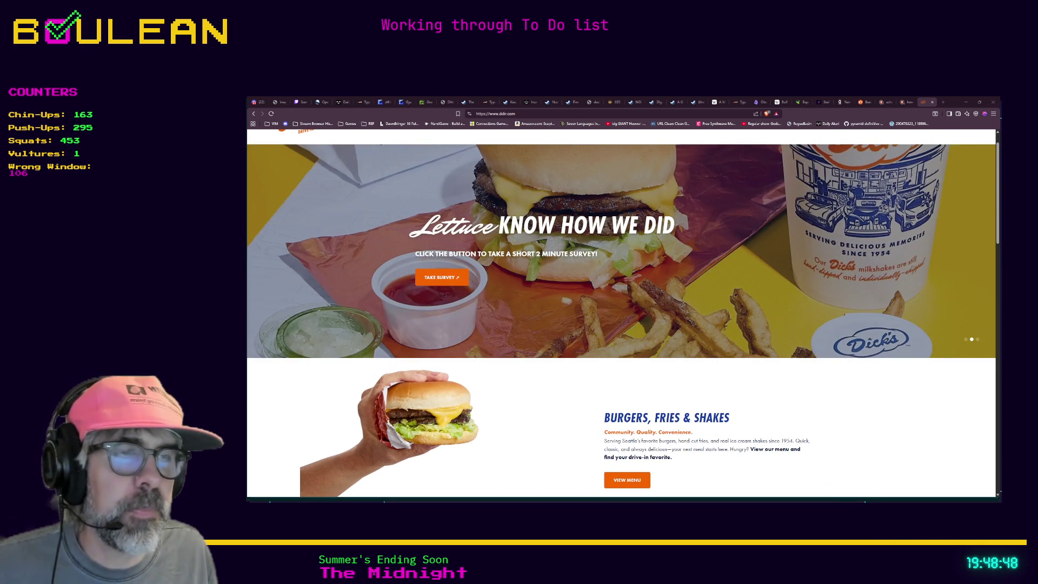
scroll(621, 313, "down", 3)
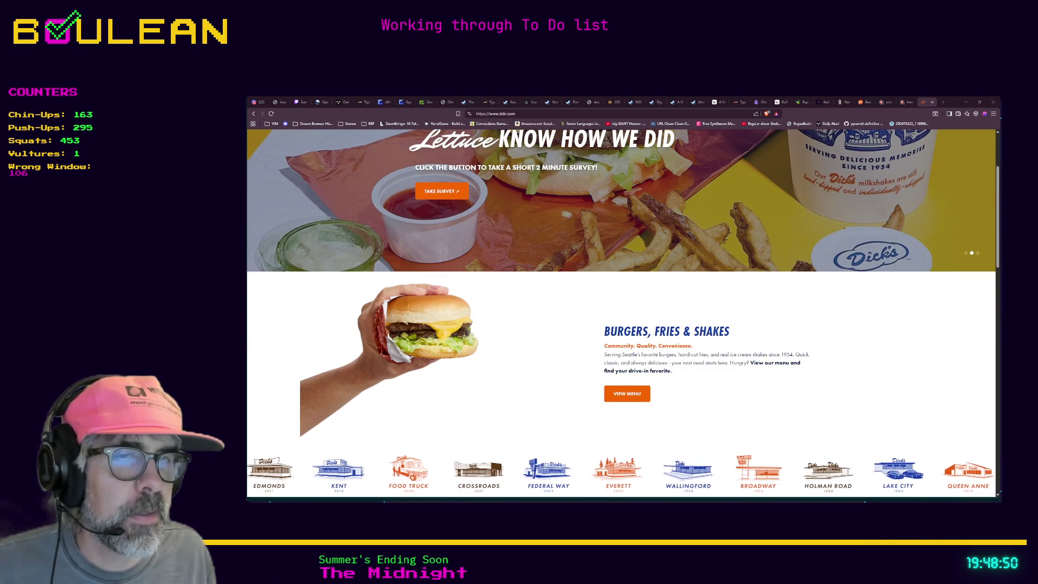
scroll(621, 313, "up", 4)
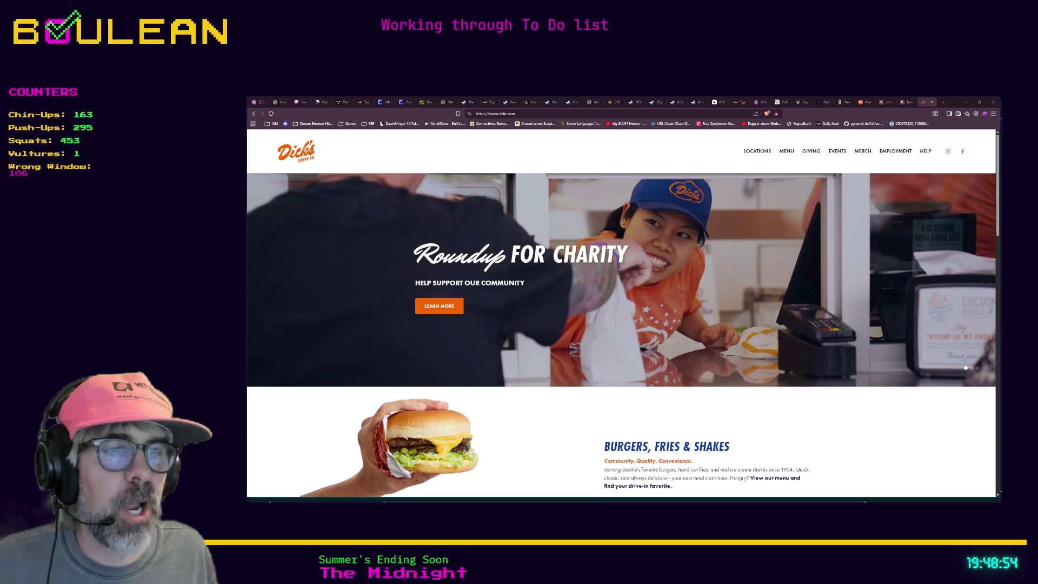
scroll(621, 313, "down", 3)
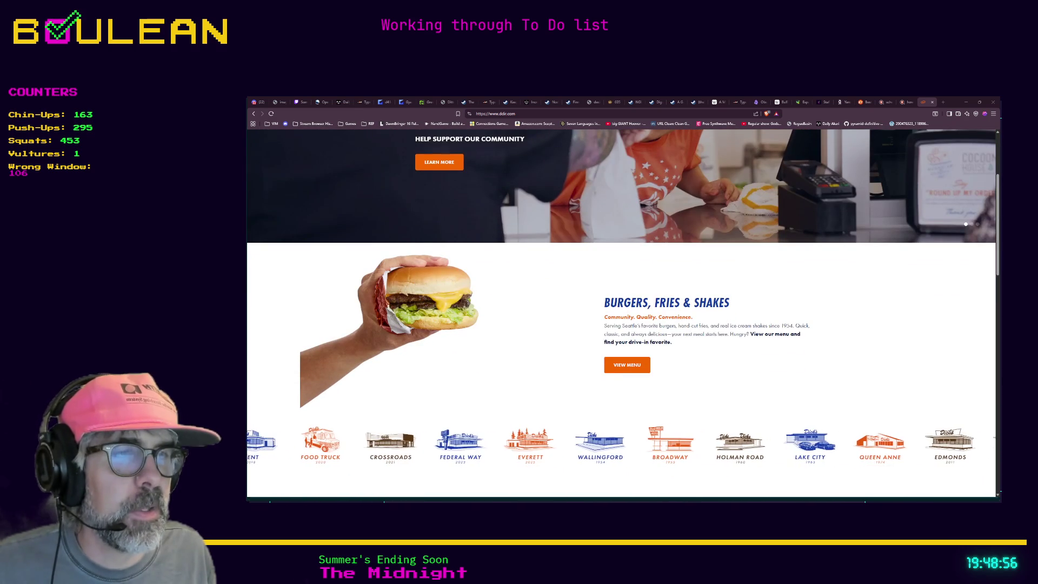
scroll(621, 313, "up", 3)
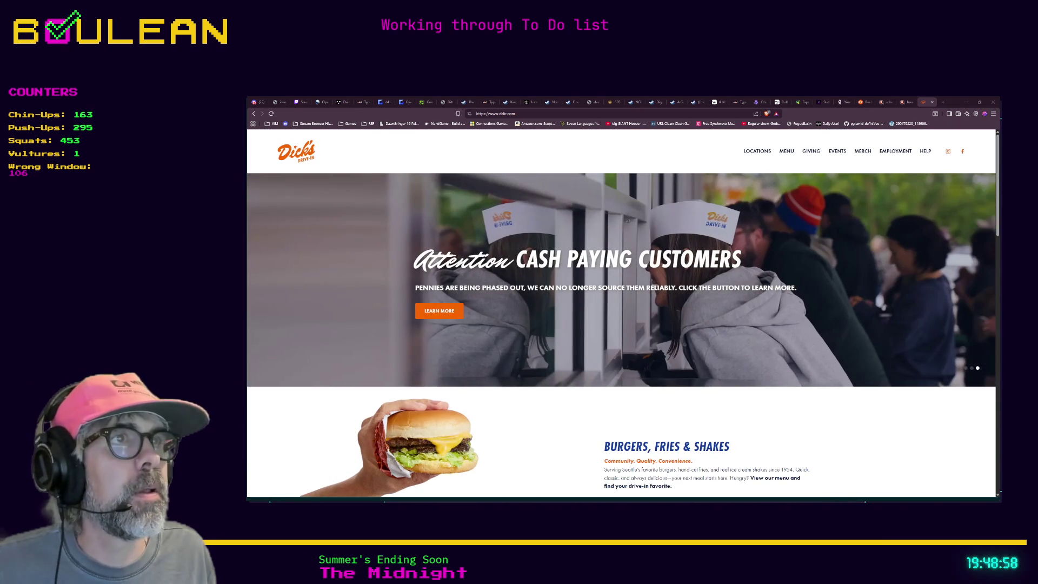
left_click(787, 152)
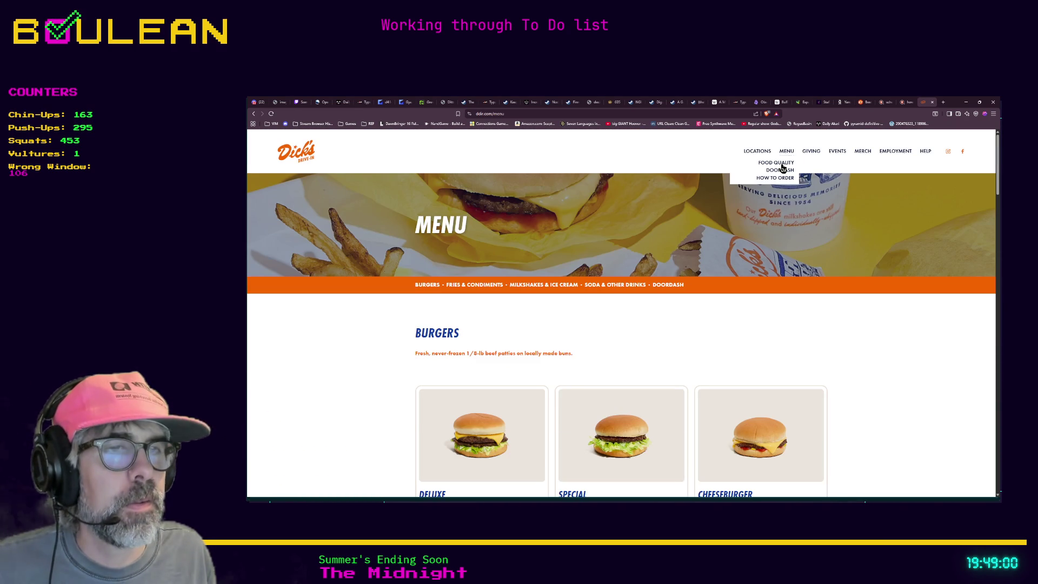
Scroll down the Dick's Drive-In menu to the Soda & Other Drinks section.
scroll(744, 217, "down", 5)
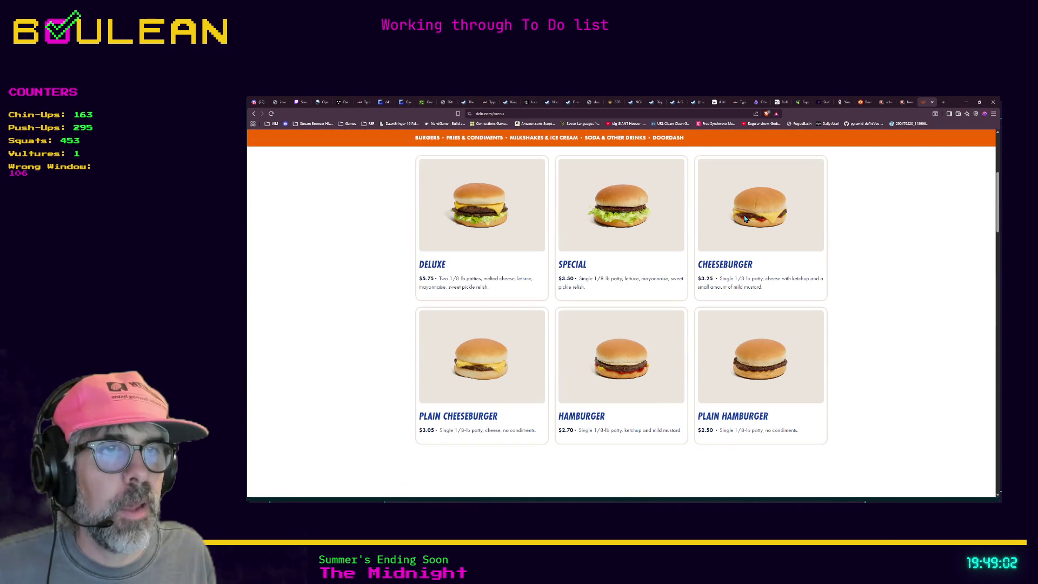
scroll(744, 217, "down", 5)
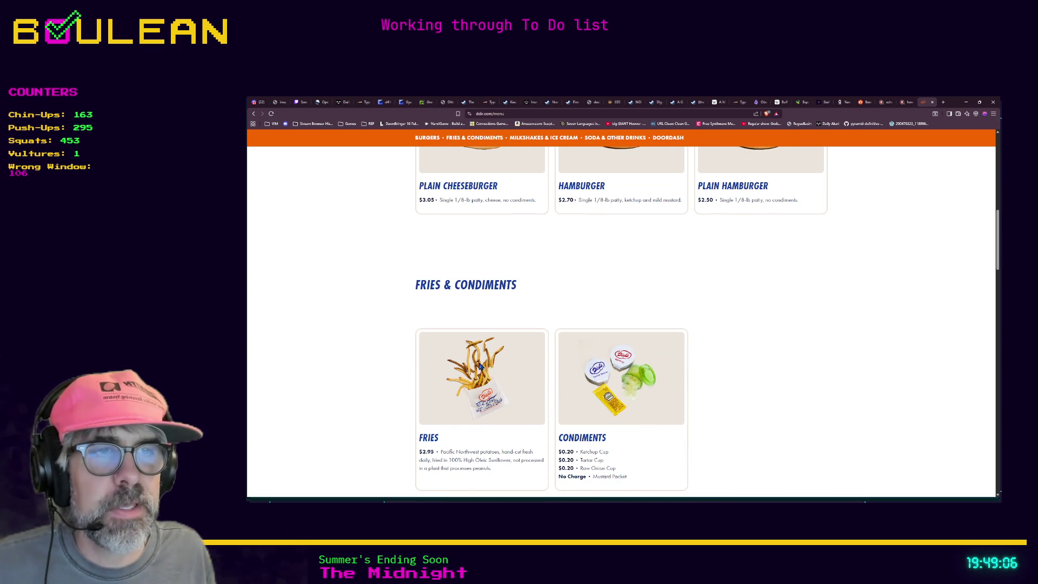
scroll(481, 366, "down", 1)
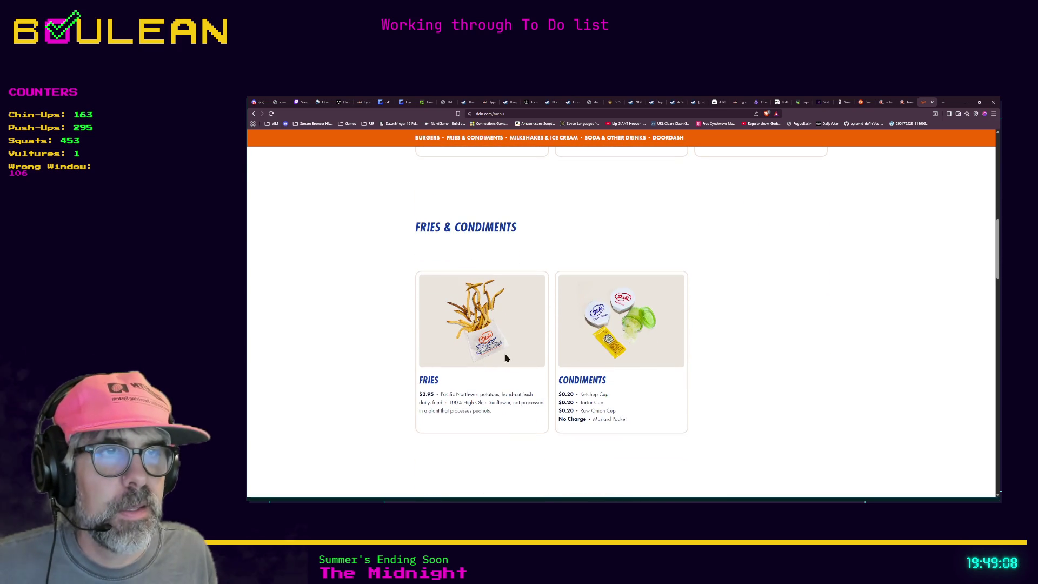
scroll(616, 323, "down", 2)
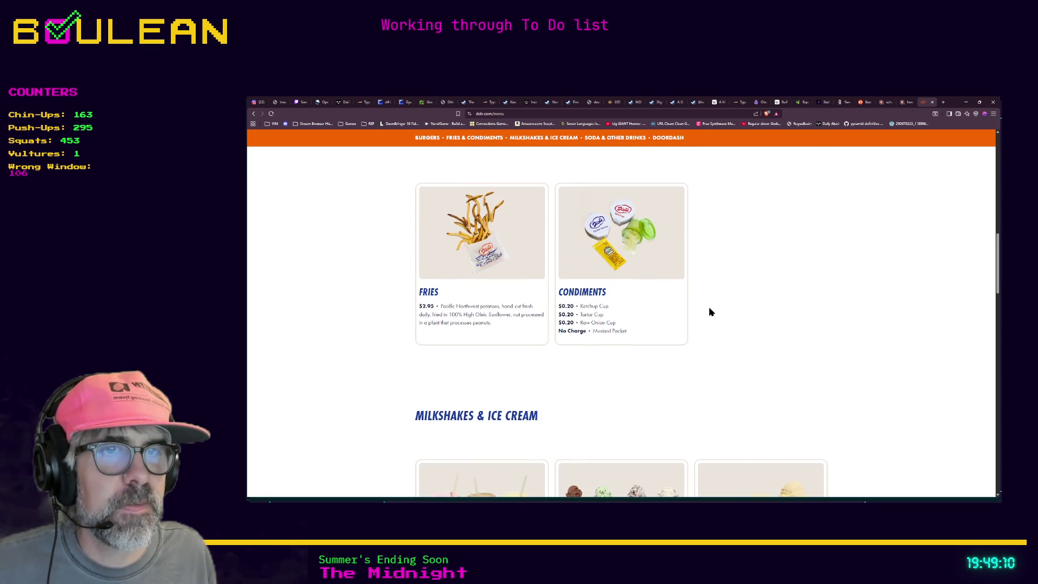
scroll(755, 301, "down", 3)
scroll(776, 294, "down", 3)
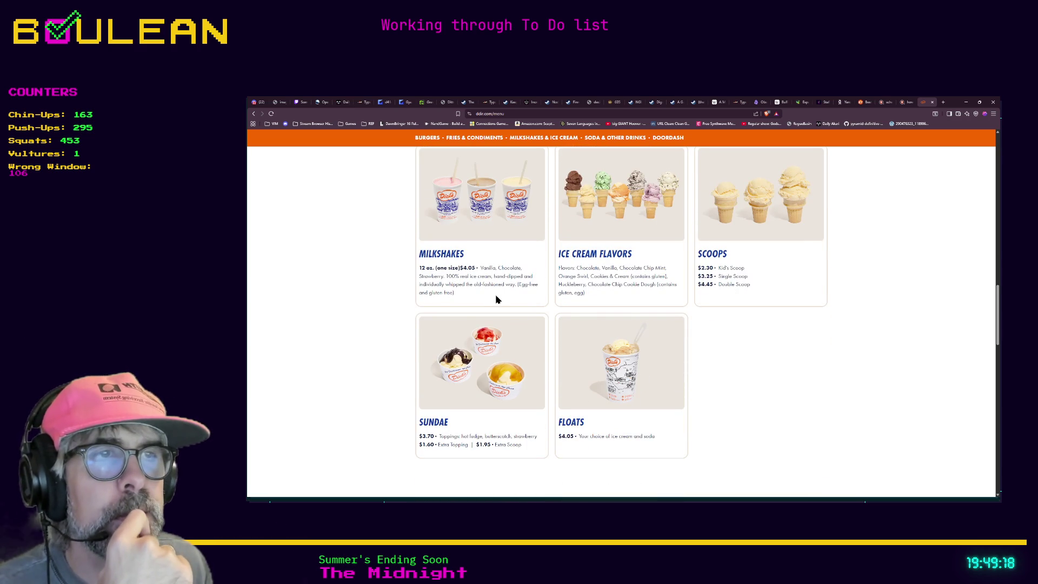
scroll(397, 327, "down", 5)
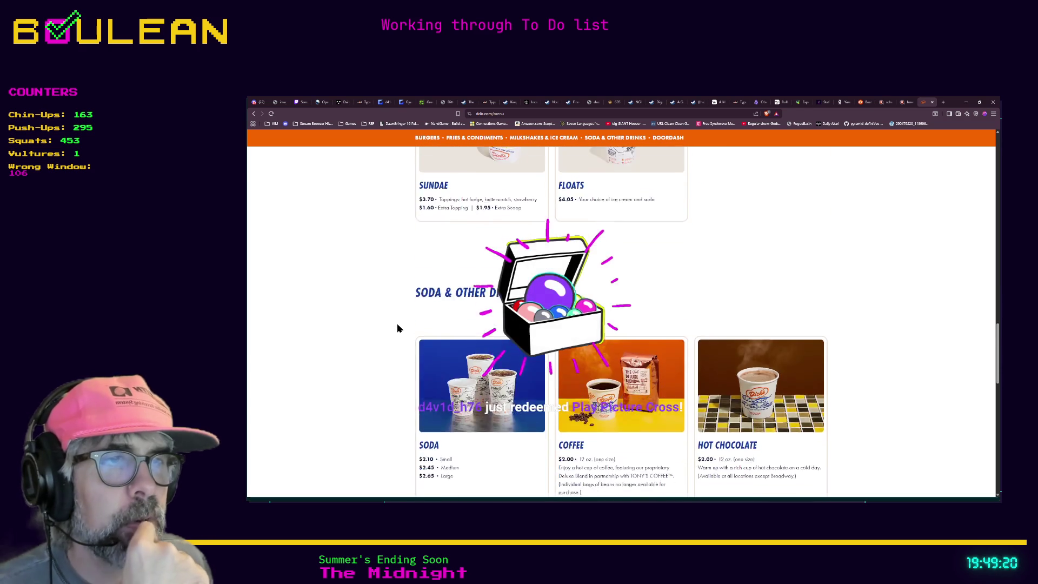
scroll(399, 328, "down", 2)
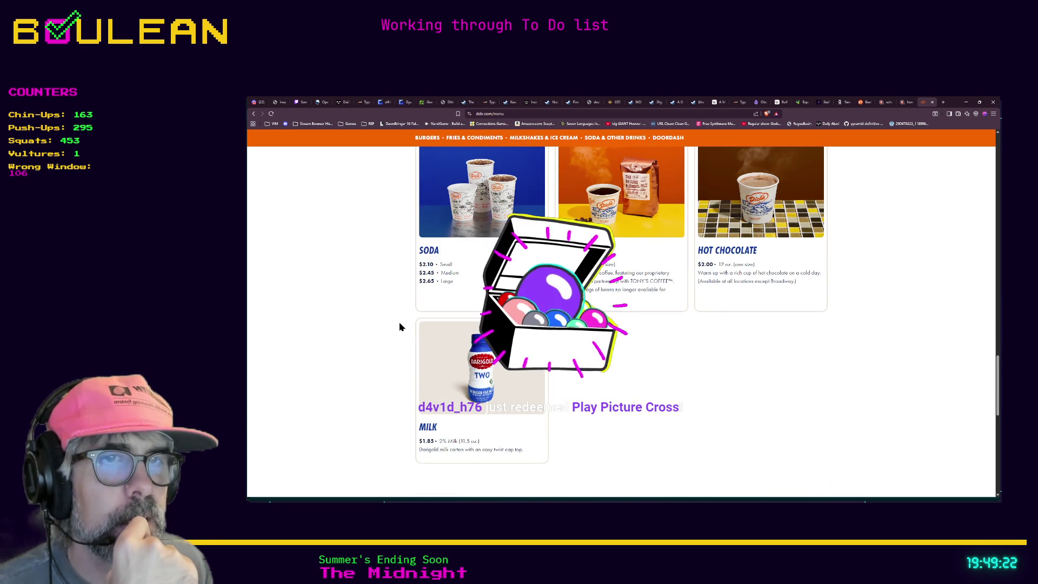
scroll(400, 327, "down", 2)
Scroll back up to the Burgers and minimize the browser to return to Godot.
scroll(408, 348, "up", 4)
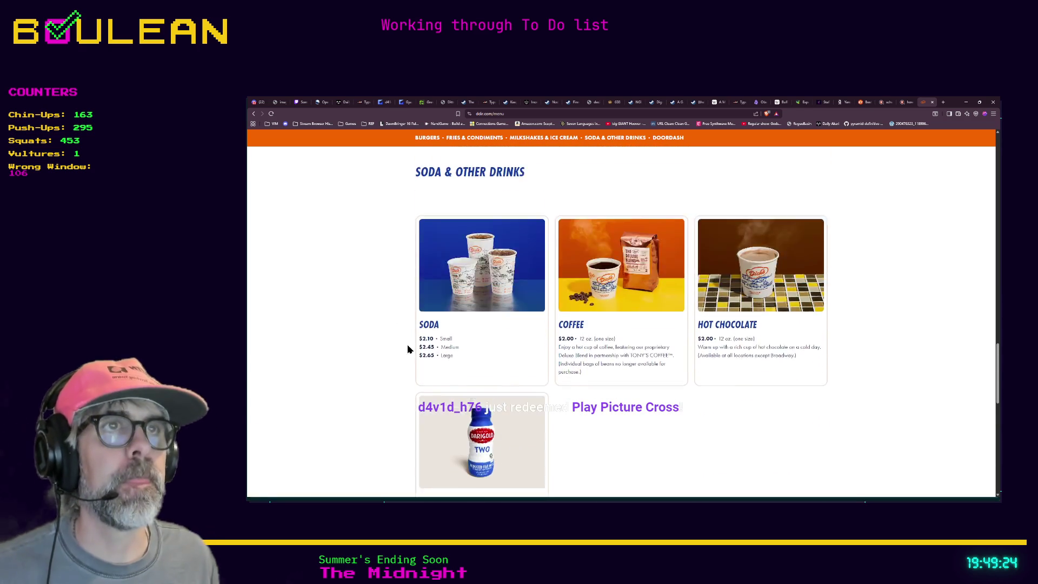
scroll(390, 303, "up", 15)
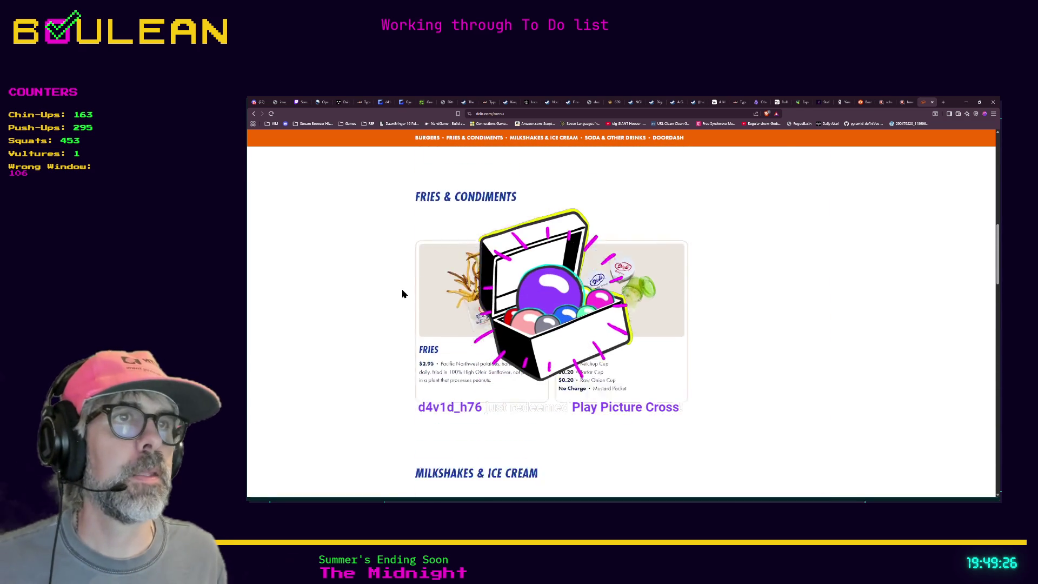
scroll(401, 291, "up", 5)
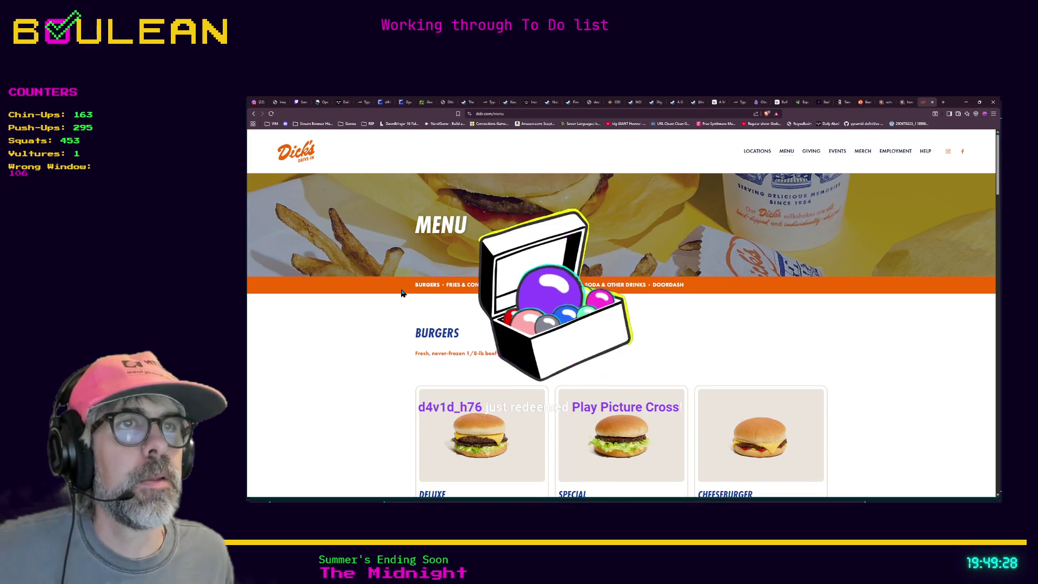
left_click(966, 104)
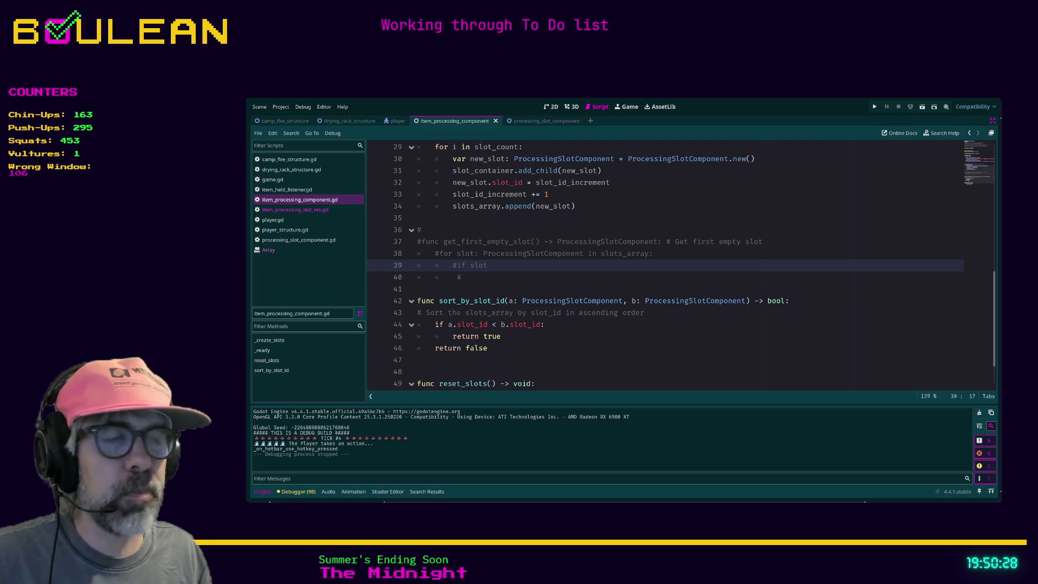
Switch from Obsidian's daily note back to Brave and search 'picross' in a new tab.
key("alt+Tab")
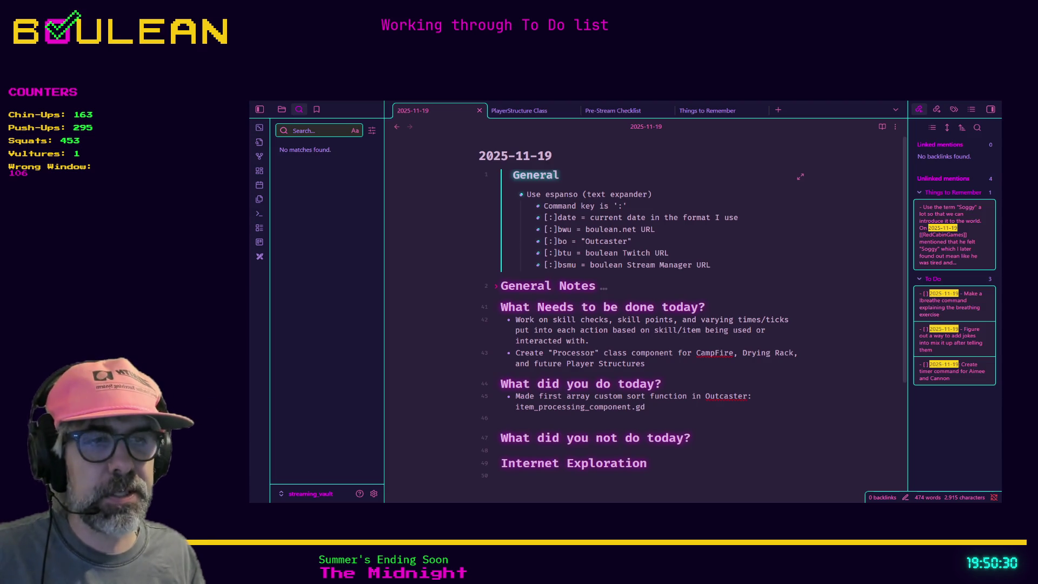
key("alt+Tab")
key("ctrl+t")
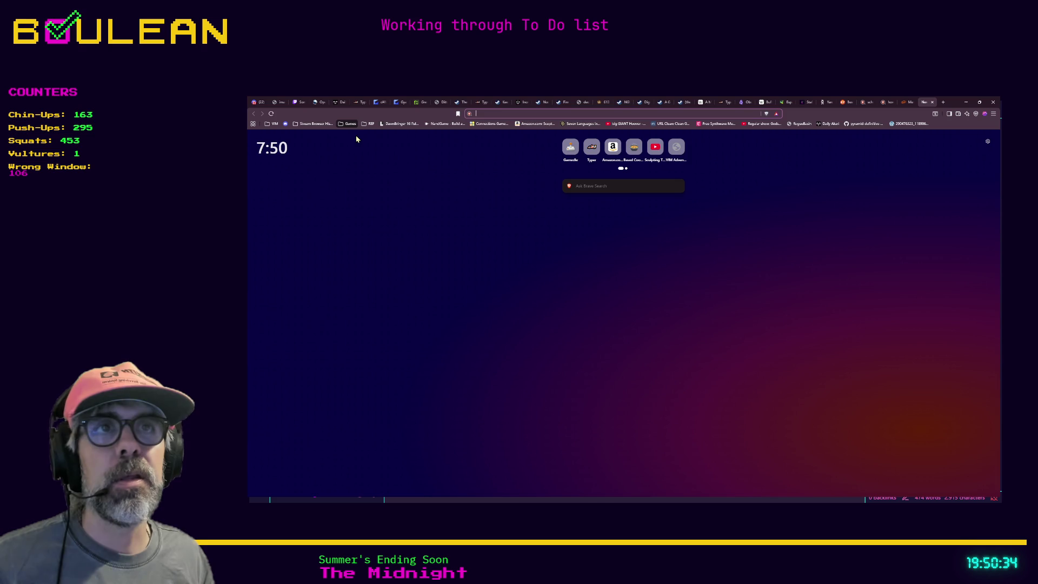
type("picross")
key("Return")
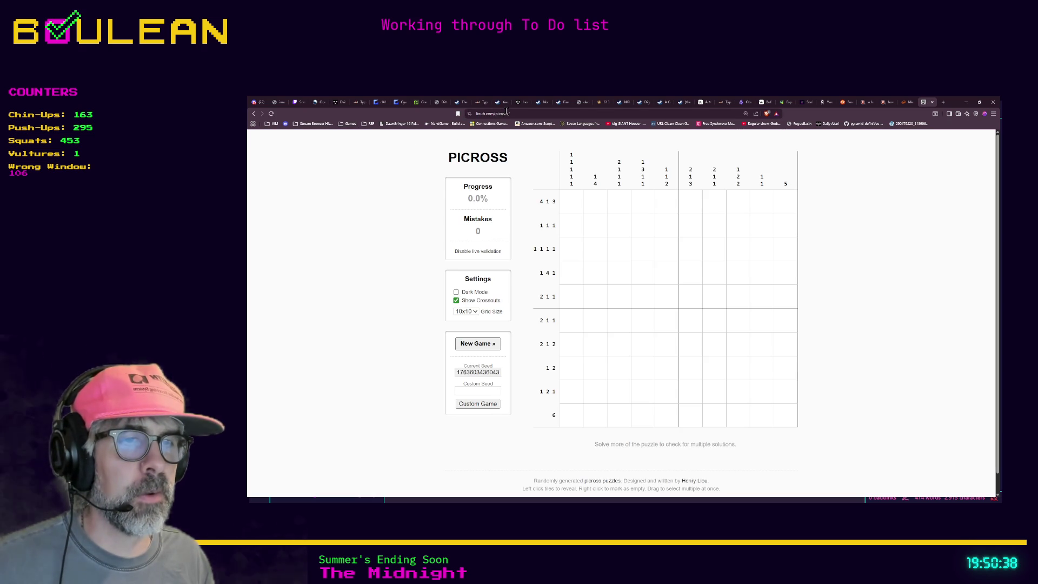
Generate a new Picross puzzle and copy its current seed number.
double_click(491, 373)
left_click(471, 345)
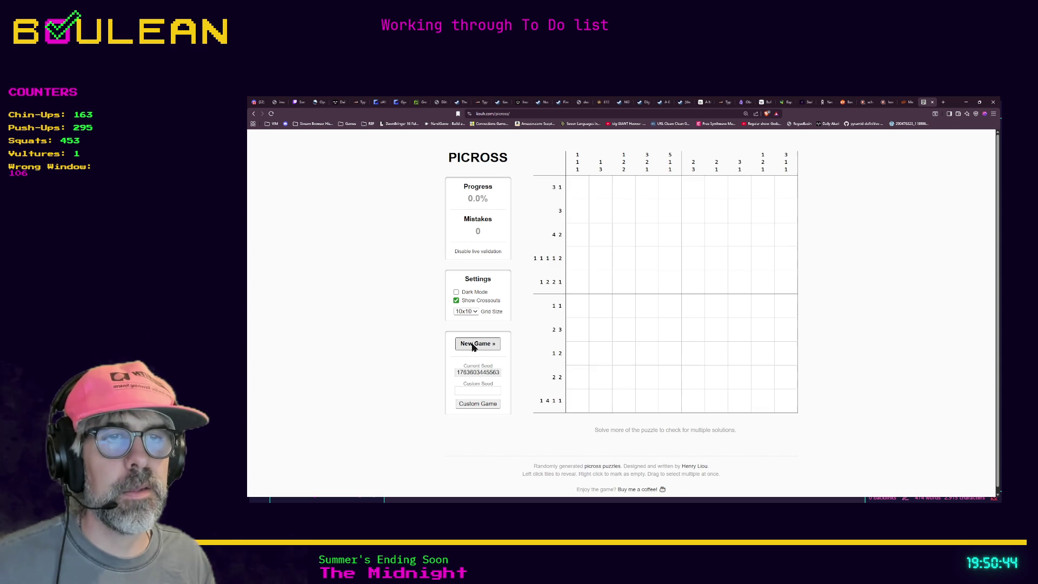
double_click(478, 372)
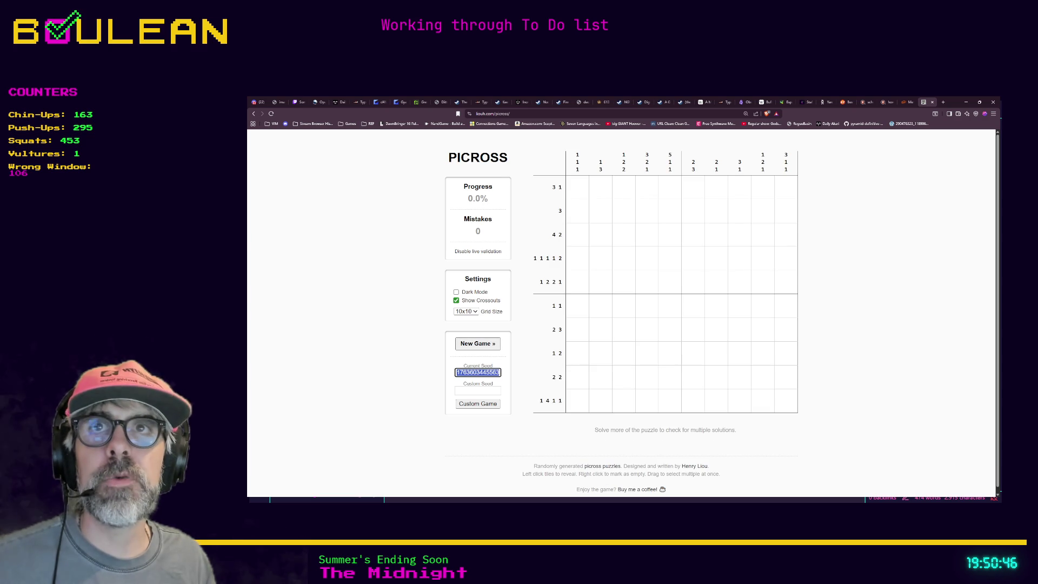
key("alt+Tab")
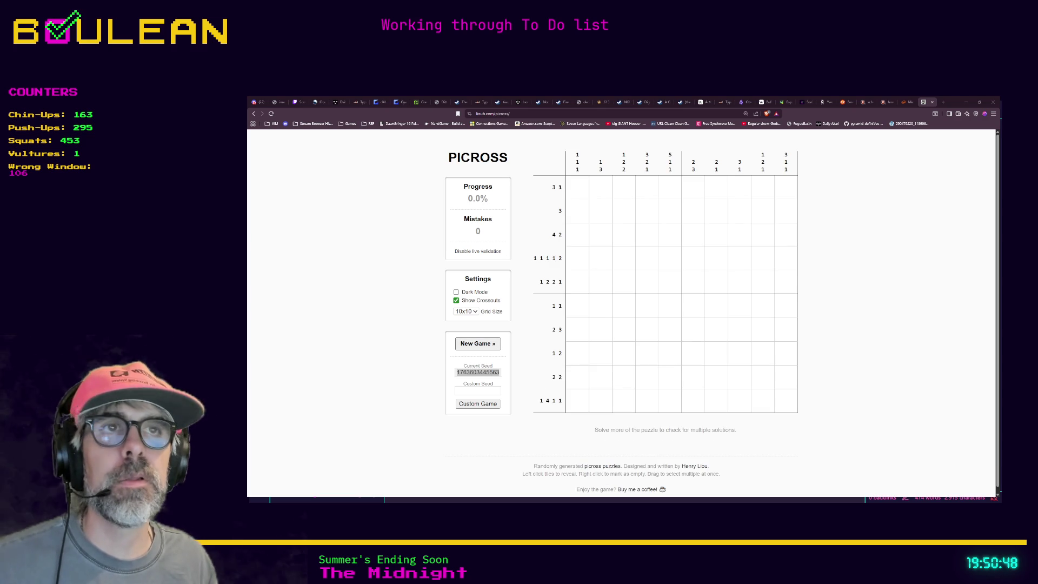
Copy the page URL and seed, focus the Custom Seed field, and show the puzzle fullscreen.
left_click(517, 114)
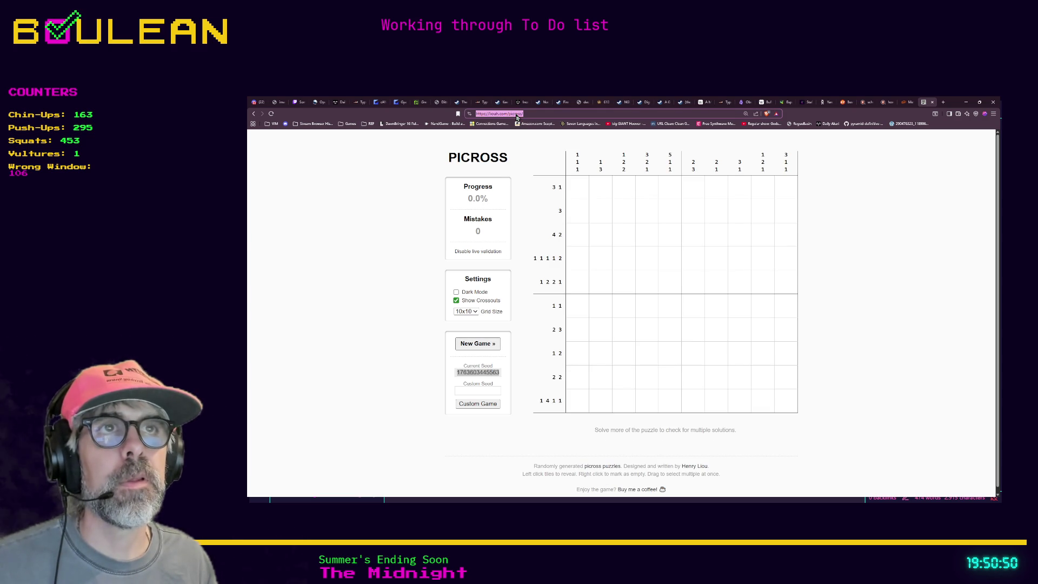
key("alt+Tab")
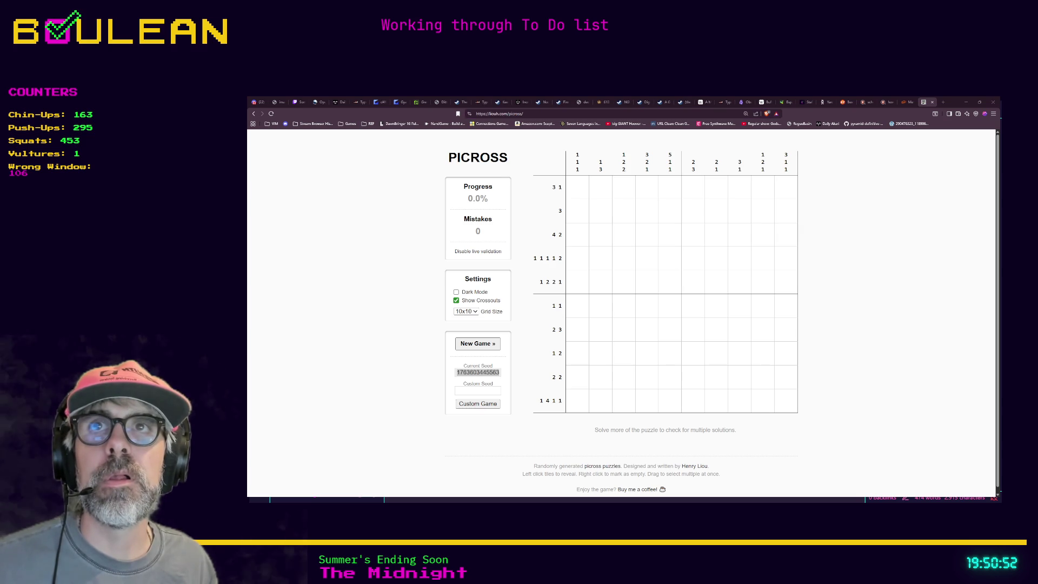
left_click(477, 372)
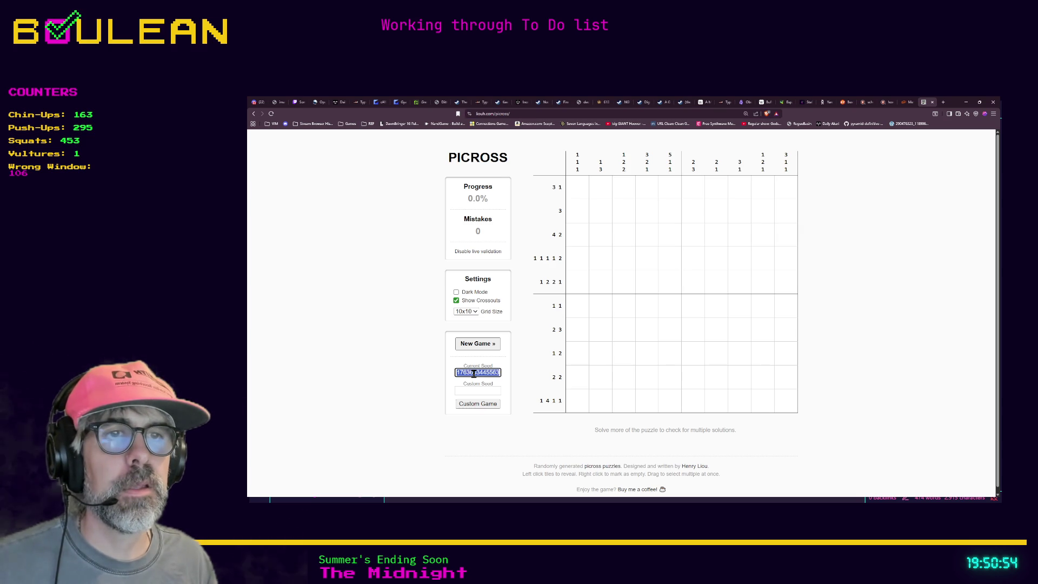
key("alt+Tab")
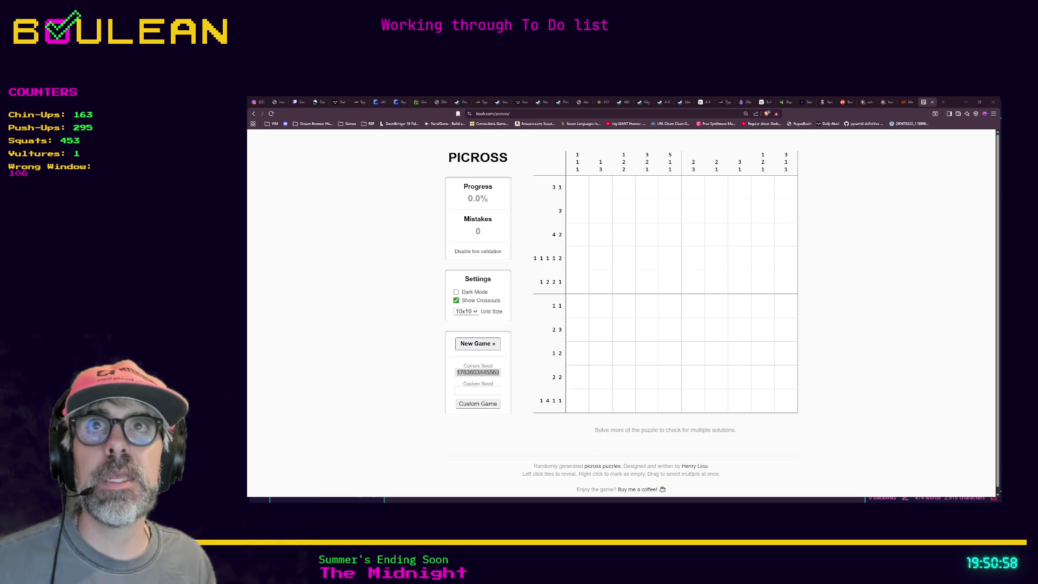
left_click(464, 391)
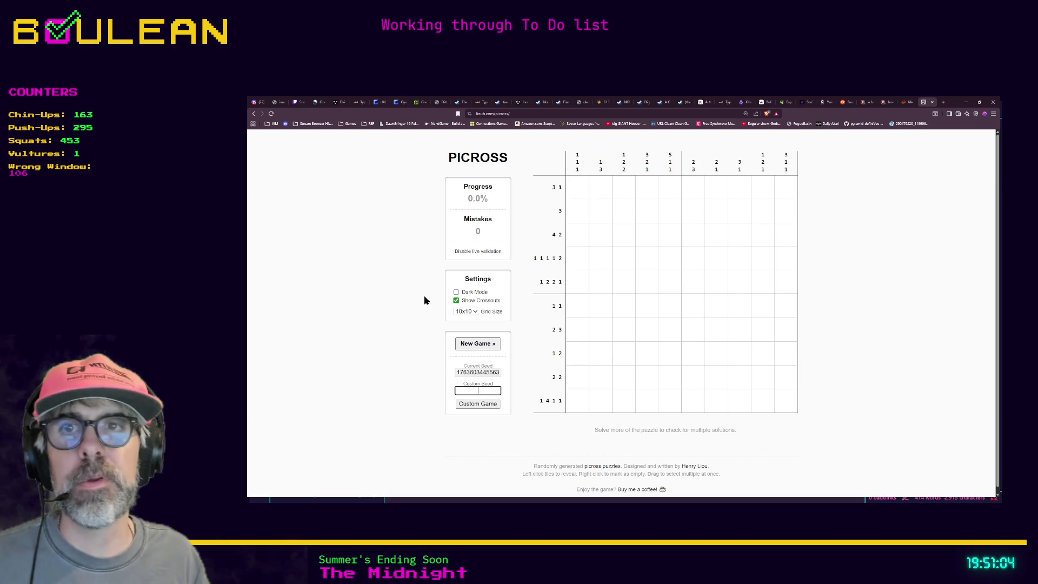
key("F11")
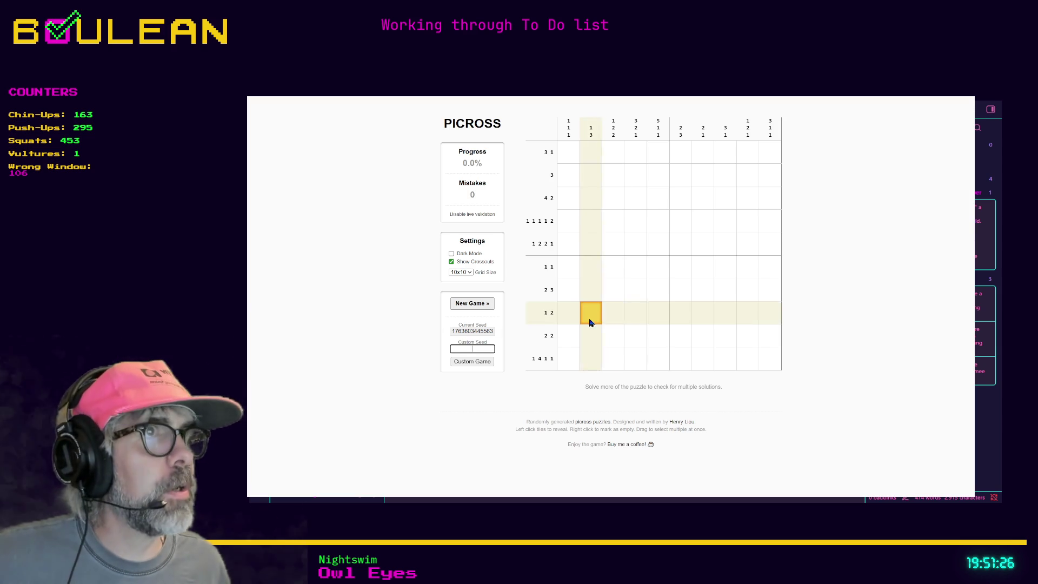
Enable Dark Mode, fill the bottom 1 4 1 1 row to reach 15.2%, then exit fullscreen.
left_click(452, 253)
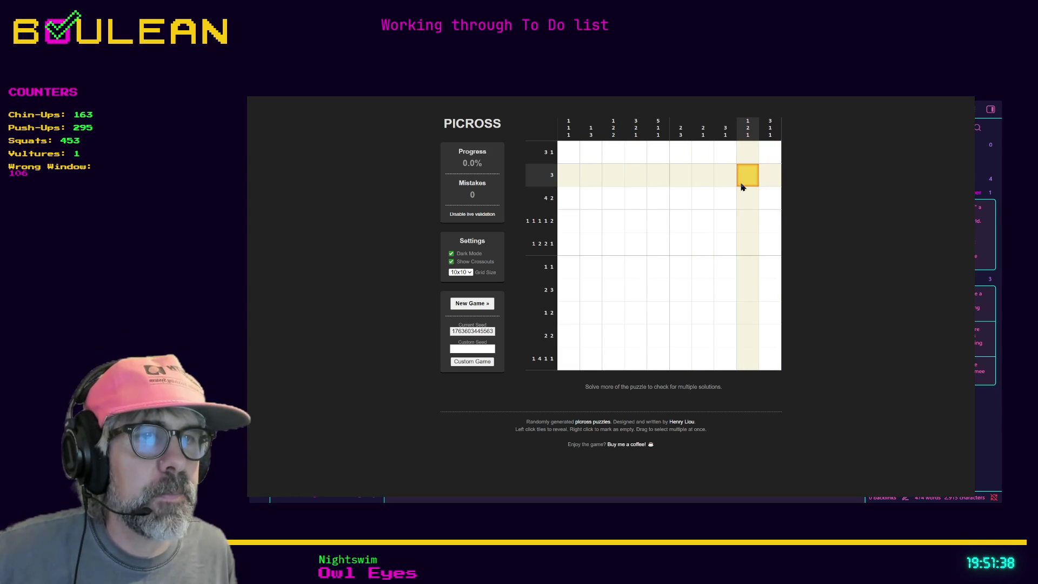
left_click_drag(567, 359, 773, 361)
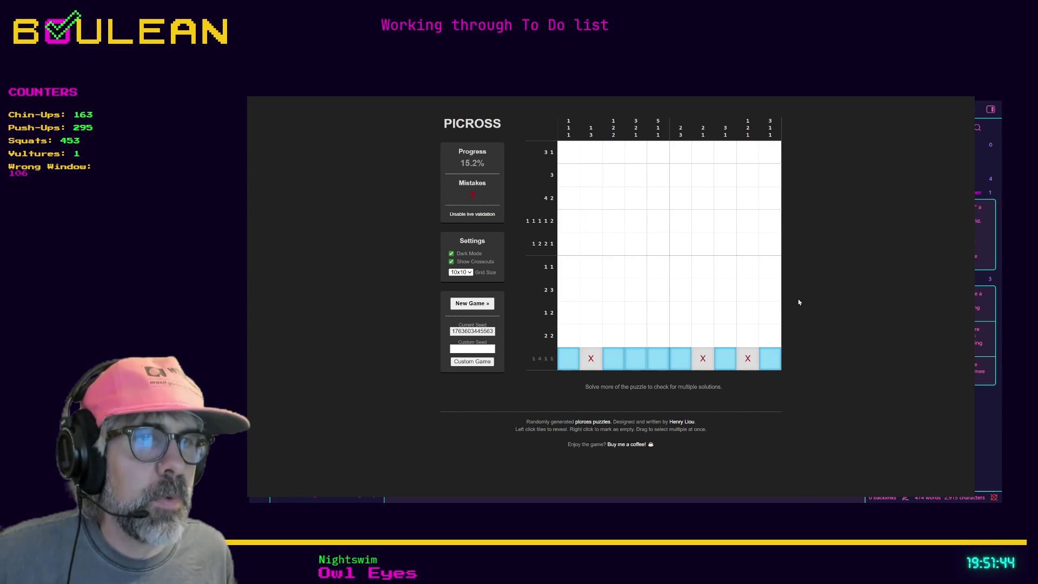
left_click(741, 318)
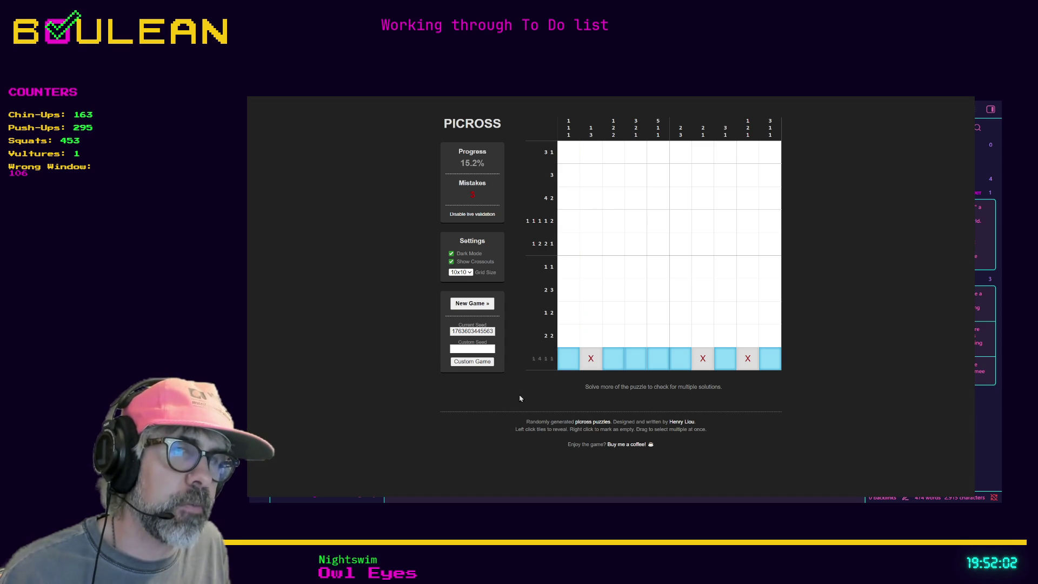
key("F11")
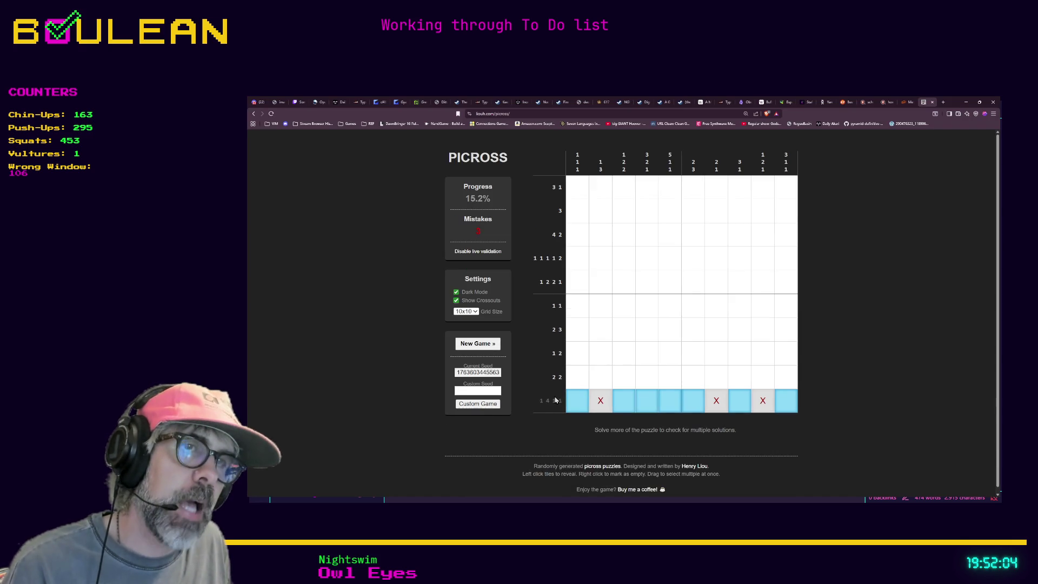